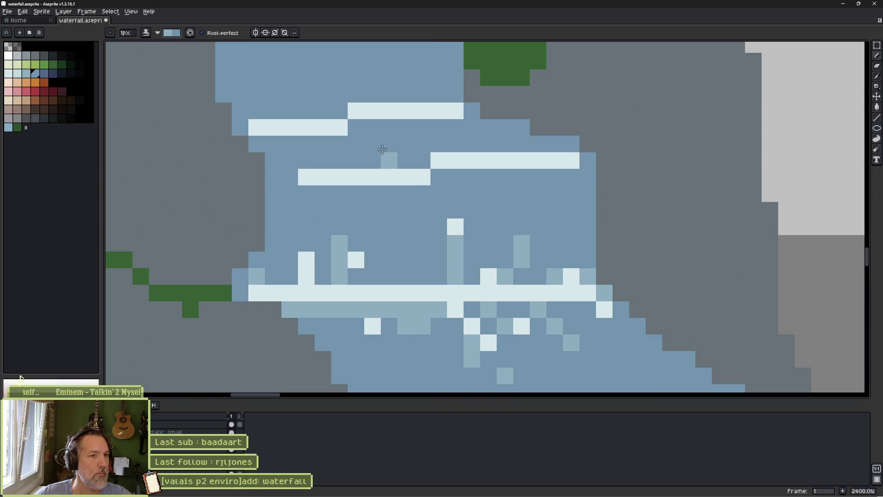
# Zoom in on the middle cascade and erase its two lower highlight streaks
pyautogui.moveTo(387, 157); pyautogui.dragTo(460, 175)
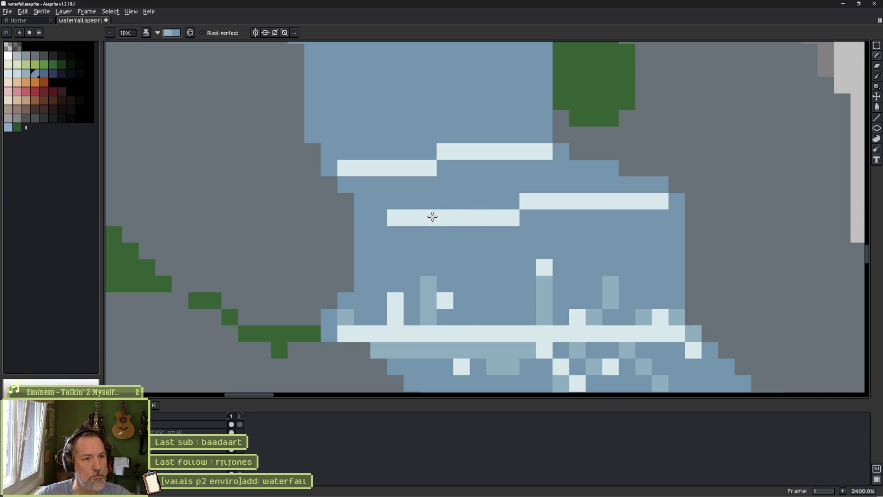
pyautogui.press('e')
pyautogui.moveTo(417, 215)
pyautogui.mouseDown()
pyautogui.moveTo(391, 217)
pyautogui.moveTo(532, 220)
pyautogui.moveTo(656, 199)
pyautogui.moveTo(541, 152)
pyautogui.moveTo(430, 172)
pyautogui.moveTo(349, 170)
pyautogui.mouseUp()
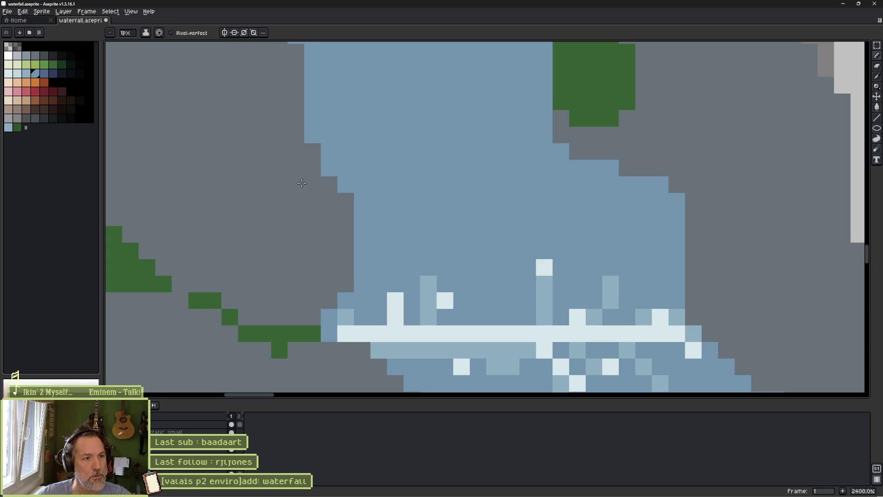
# Extend the grey rock into the water's right edge with pencil pixels, undoing stray blue
pyautogui.press('b')
pyautogui.moveTo(329, 152)
pyautogui.mouseDown()
pyautogui.moveTo(319, 168)
pyautogui.moveTo(329, 184)
pyautogui.moveTo(311, 184)
pyautogui.mouseUp()
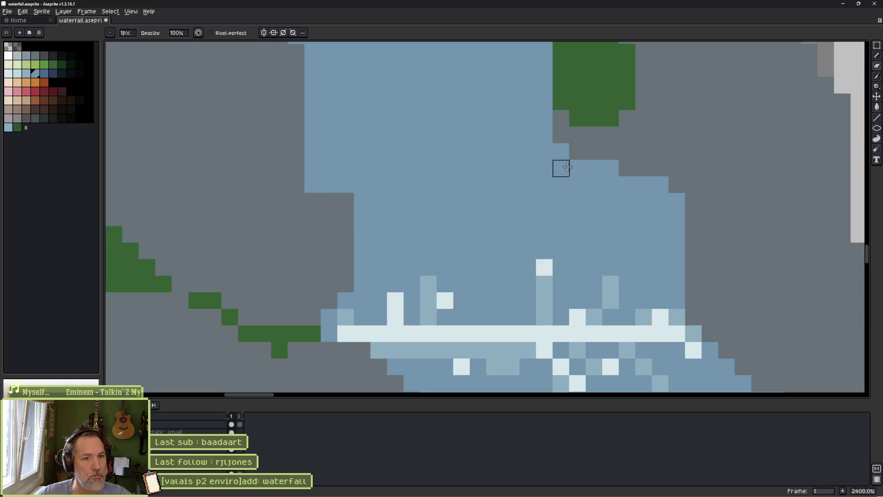
pyautogui.hotkey('ctrl', 'z')
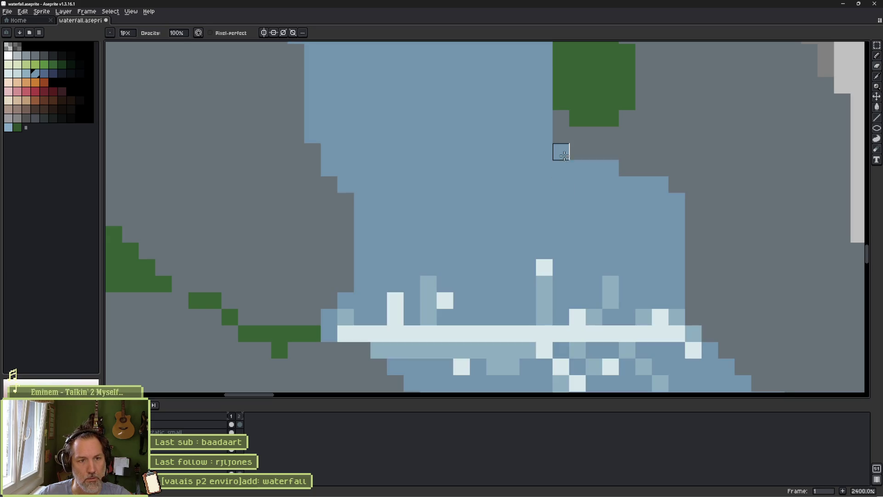
pyautogui.click(568, 161)
pyautogui.moveTo(560, 168)
pyautogui.mouseDown()
pyautogui.moveTo(560, 184)
pyautogui.moveTo(643, 168)
pyautogui.moveTo(594, 166)
pyautogui.mouseUp()
pyautogui.scroll(-5, 594, 168)
pyautogui.scroll(5, 636, 199)
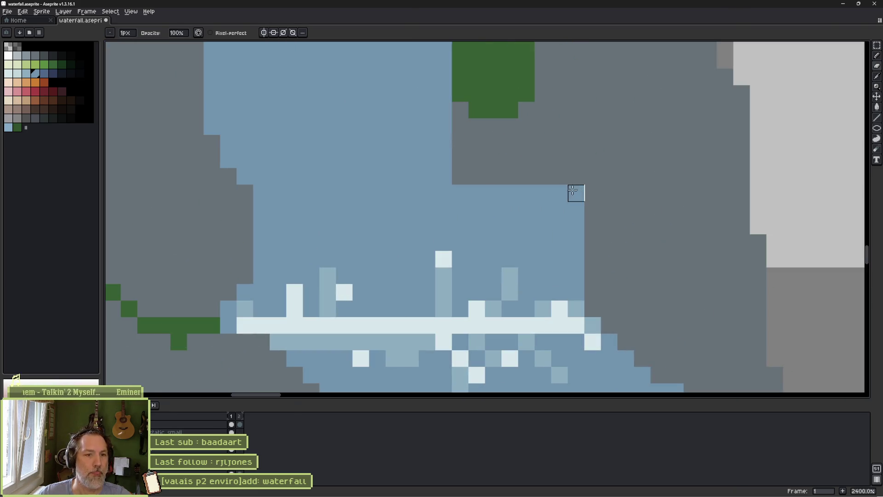
pyautogui.scroll(-7, 543, 198)
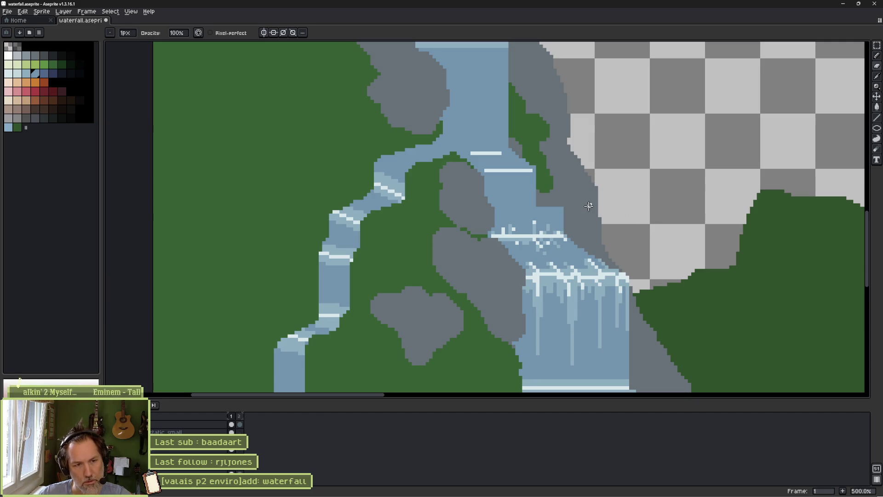
# Draw a dark grey diagonal, then select the contiguous light-blue block with the Magic Wand and delete it
pyautogui.scroll(4, 531, 212)
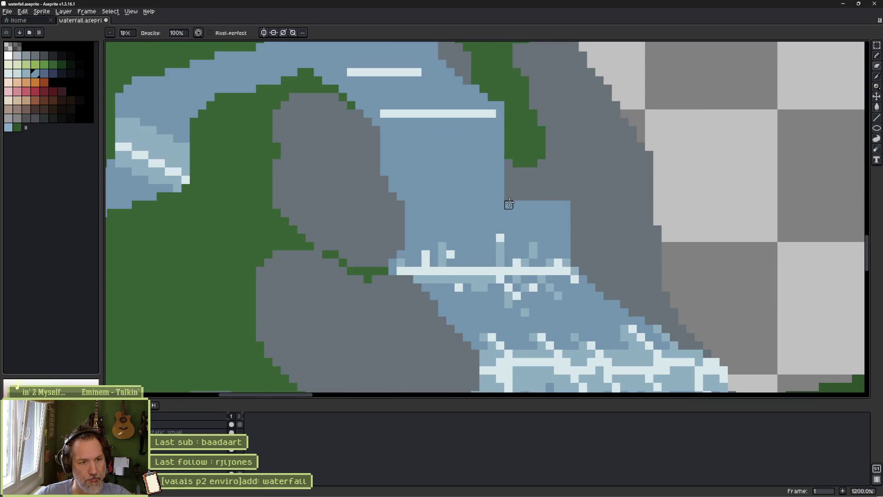
pyautogui.moveTo(514, 229); pyautogui.dragTo(562, 246)
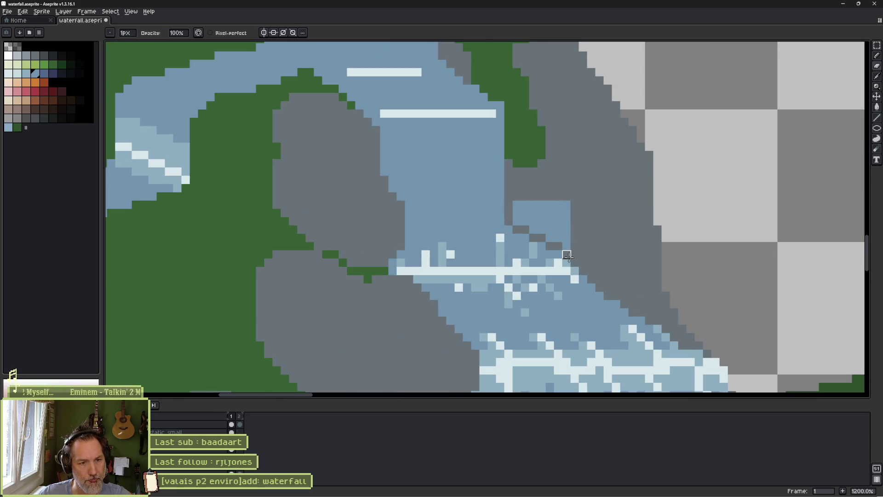
pyautogui.press('w')
pyautogui.click(556, 228)
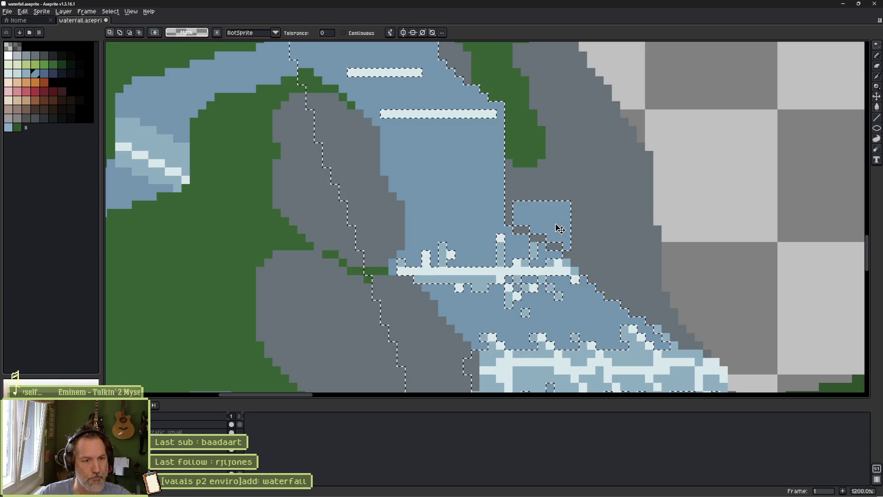
pyautogui.hotkey('ctrl', 'd')
pyautogui.click(343, 32)
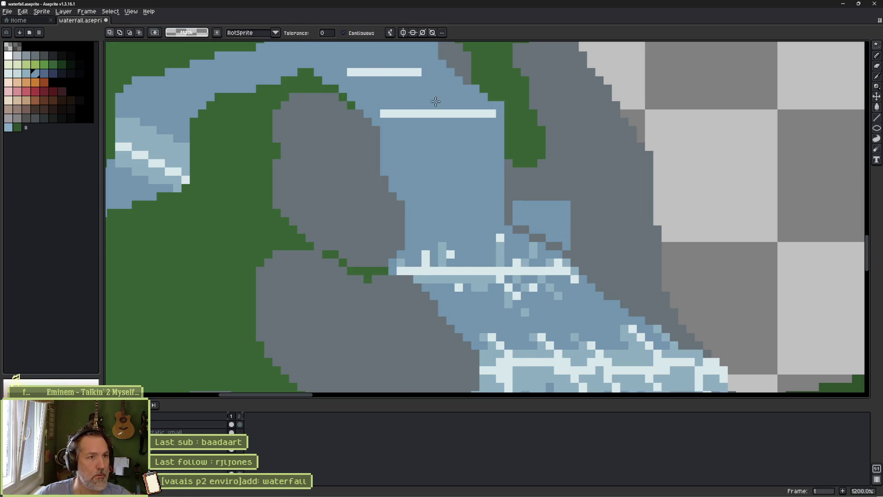
pyautogui.click(555, 223)
pyautogui.press('Delete')
# Draw a light-blue edge line down the rock and bucket-fill the area beside it blue
pyautogui.scroll(-6, 664, 270)
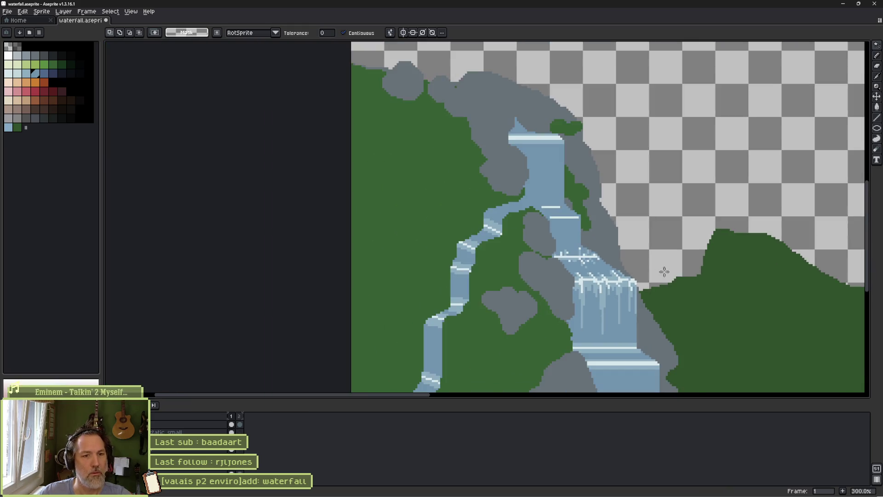
pyautogui.scroll(1, 654, 295)
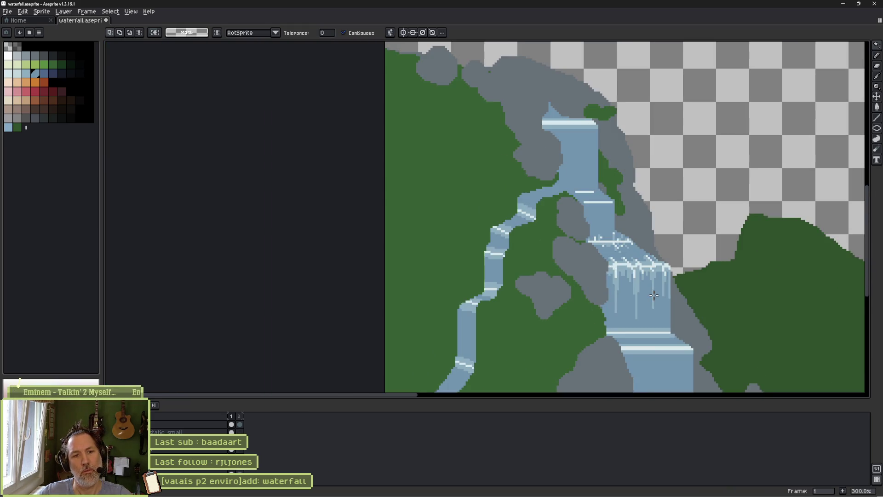
pyautogui.scroll(7, 653, 294)
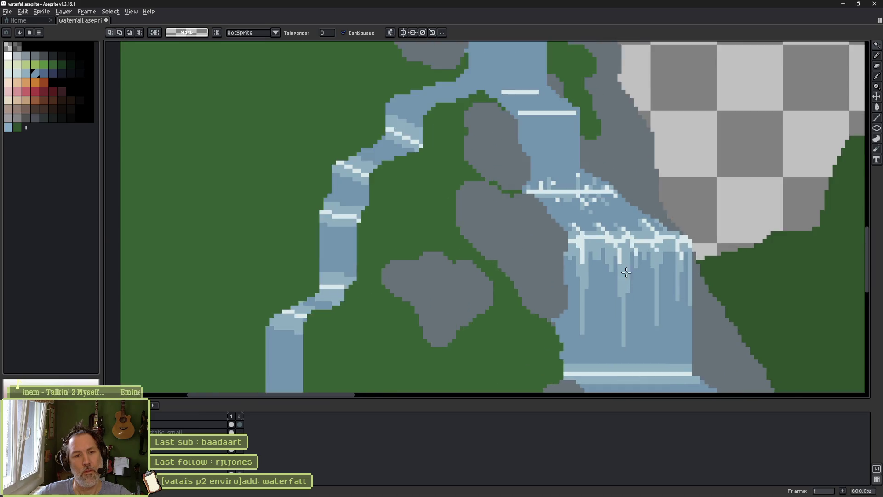
pyautogui.scroll(-1, 637, 318)
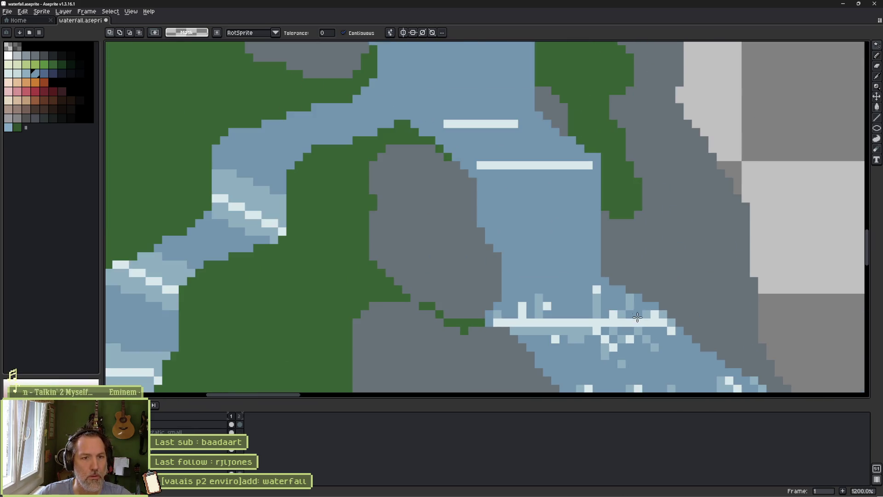
pyautogui.press('b')
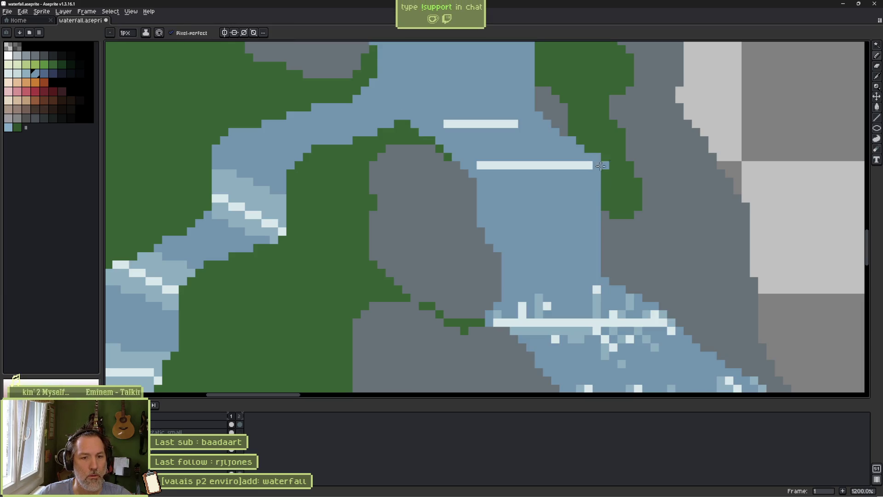
pyautogui.moveTo(651, 303)
pyautogui.mouseDown()
pyautogui.moveTo(650, 188)
pyautogui.moveTo(611, 165)
pyautogui.mouseUp()
pyautogui.press('g')
pyautogui.click(629, 235)
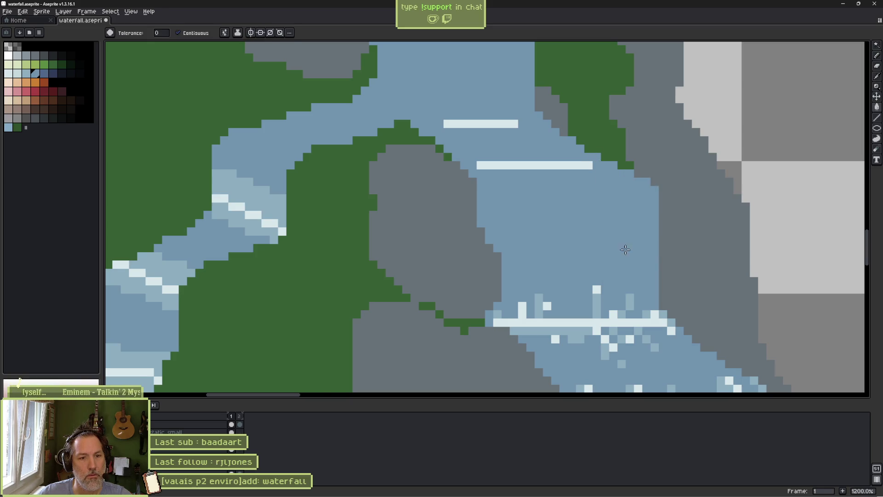
pyautogui.press('1')
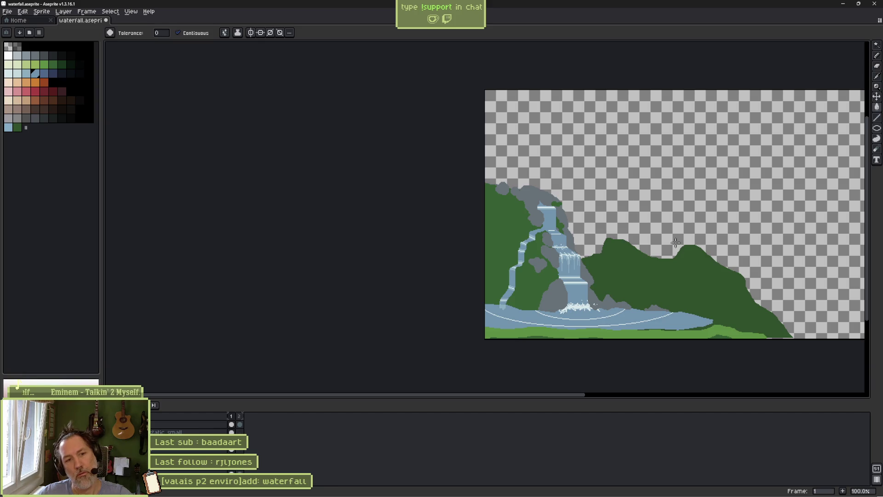
pyautogui.scroll(8, 580, 225)
# Add light-blue pixels and a short diagonal around the middle cascade's splash foam
pyautogui.moveTo(425, 156)
pyautogui.mouseDown()
pyautogui.moveTo(581, 193)
pyautogui.moveTo(546, 66)
pyautogui.mouseUp()
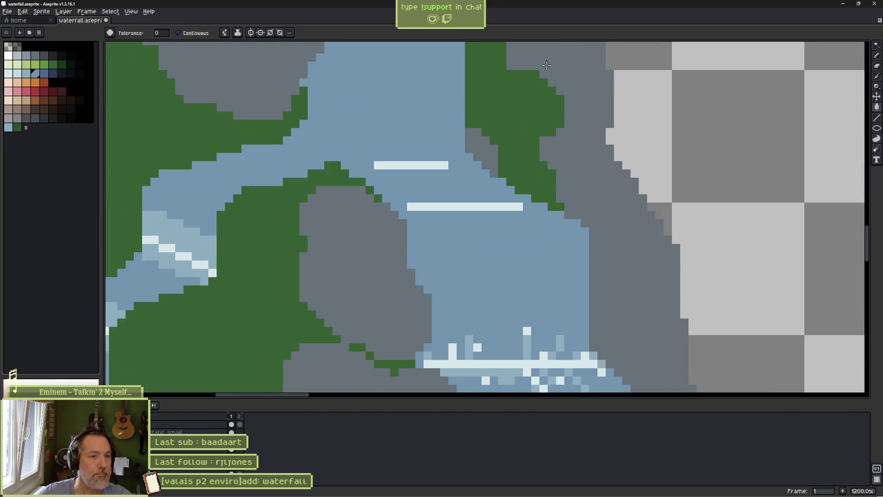
pyautogui.scroll(1, 585, 192)
pyautogui.moveTo(570, 142); pyautogui.dragTo(557, 117)
pyautogui.press('b')
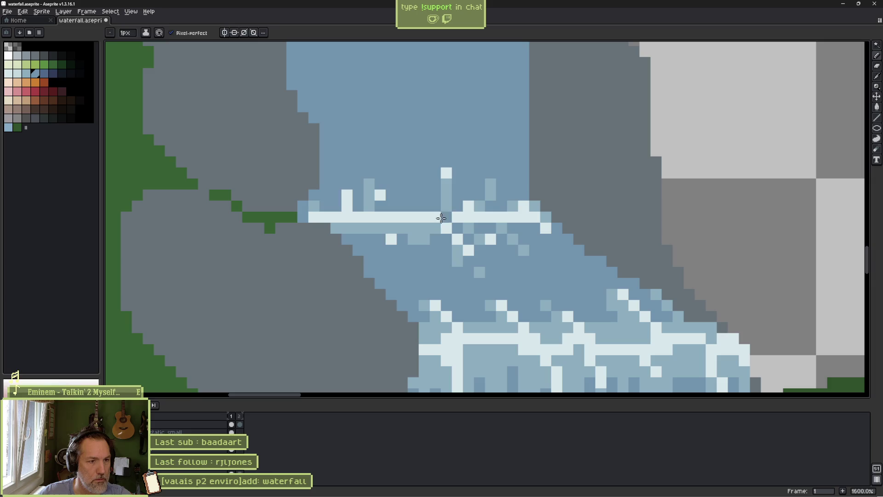
pyautogui.keyDown('alt'); pyautogui.click(424, 236); pyautogui.keyUp('alt')
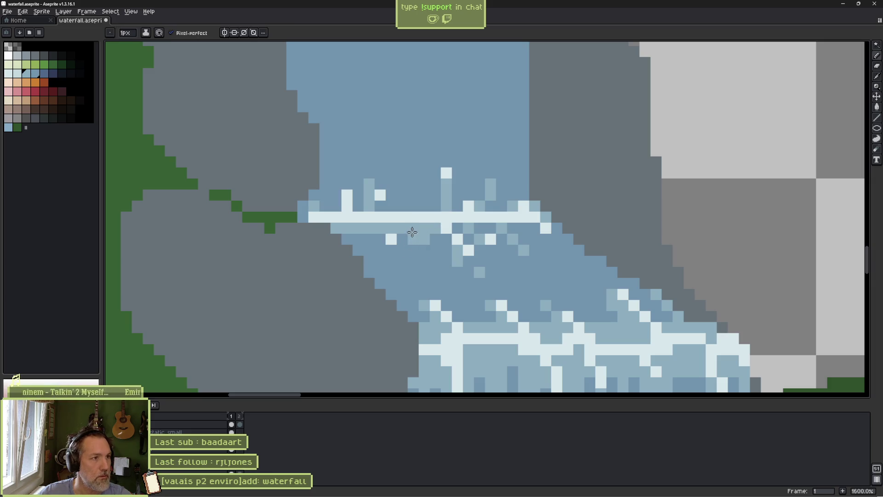
pyautogui.click(418, 241)
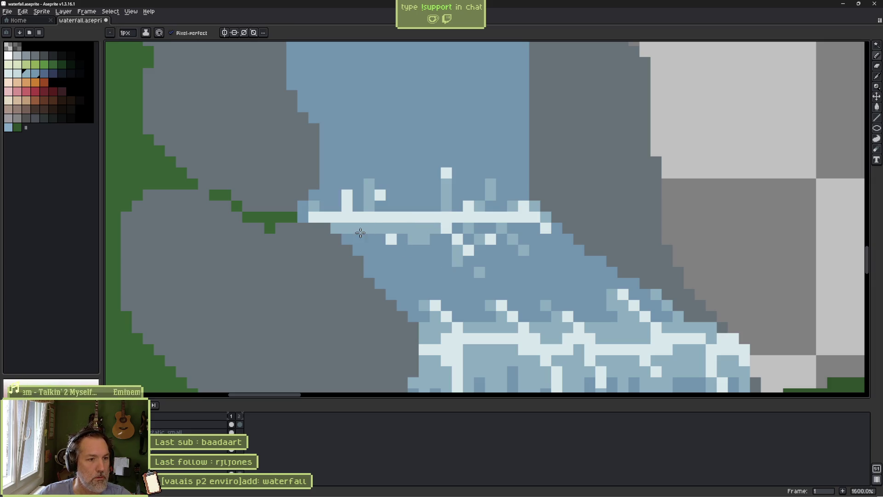
pyautogui.moveTo(366, 240); pyautogui.dragTo(402, 272)
pyautogui.click(413, 217)
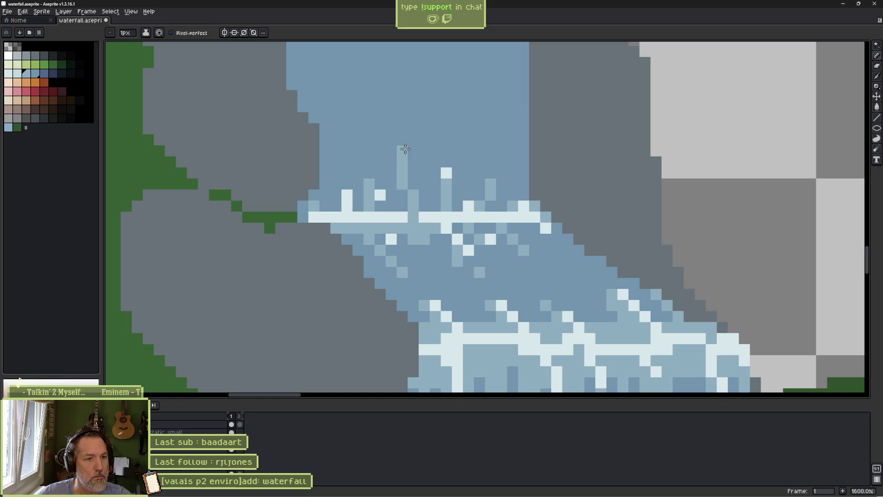
# Paint the upper foam bar back to water blue and draw a longer white foam bar lower down
pyautogui.moveTo(456, 132); pyautogui.dragTo(502, 252)
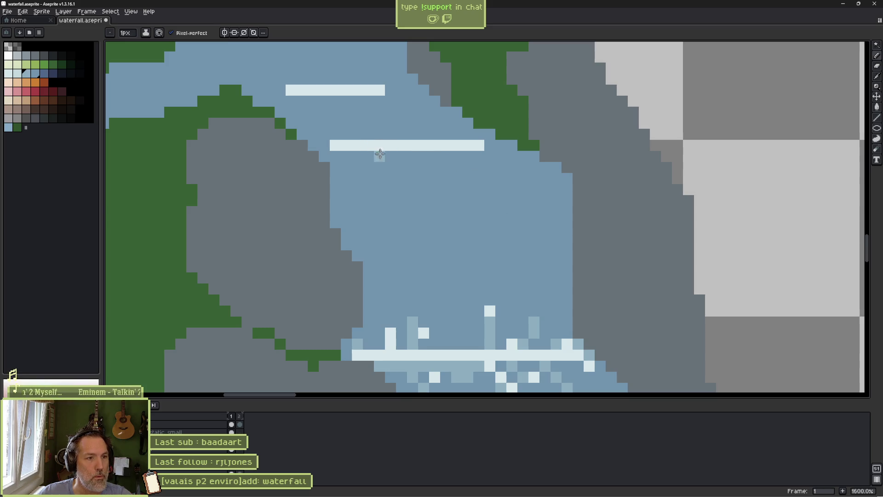
pyautogui.click(346, 145)
pyautogui.moveTo(343, 144); pyautogui.dragTo(455, 150)
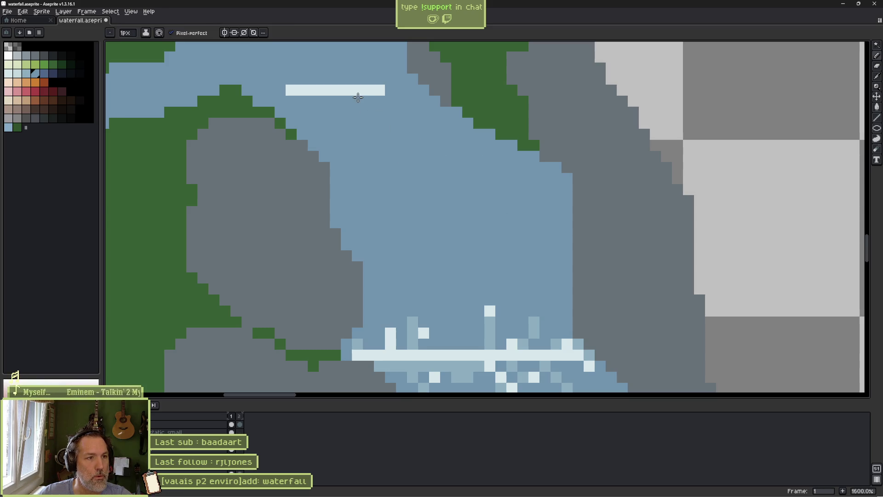
pyautogui.keyDown('alt'); pyautogui.click(359, 90); pyautogui.keyUp('alt')
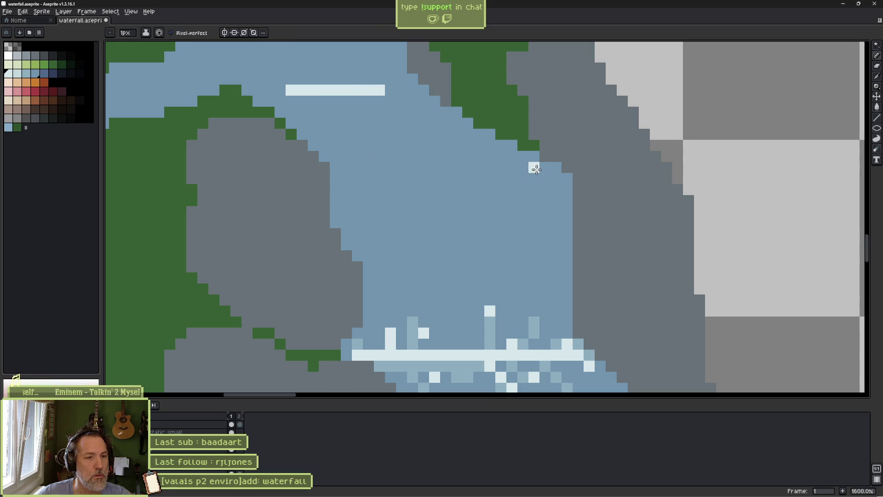
pyautogui.moveTo(536, 169); pyautogui.dragTo(358, 167)
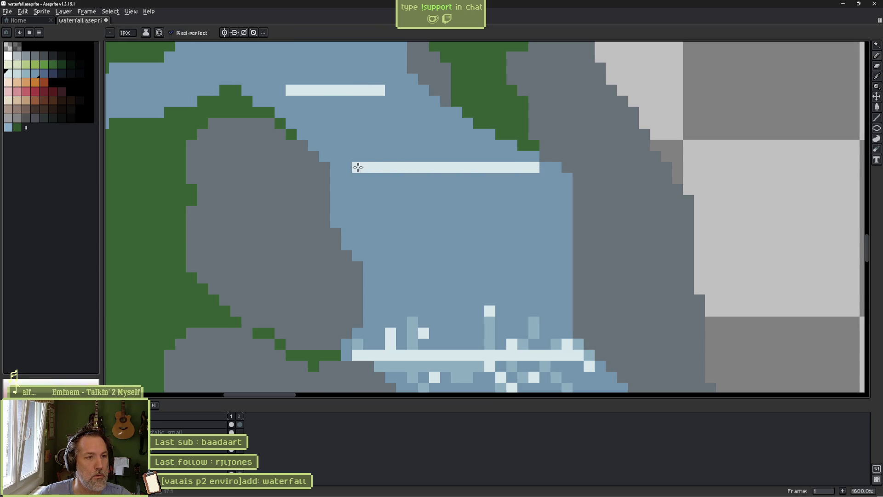
pyautogui.keyDown('alt'); pyautogui.click(444, 276); pyautogui.keyUp('alt')
pyautogui.click(398, 170)
pyautogui.hotkey('ctrl', 'z')
pyautogui.keyDown('alt'); pyautogui.click(408, 191); pyautogui.keyUp('alt')
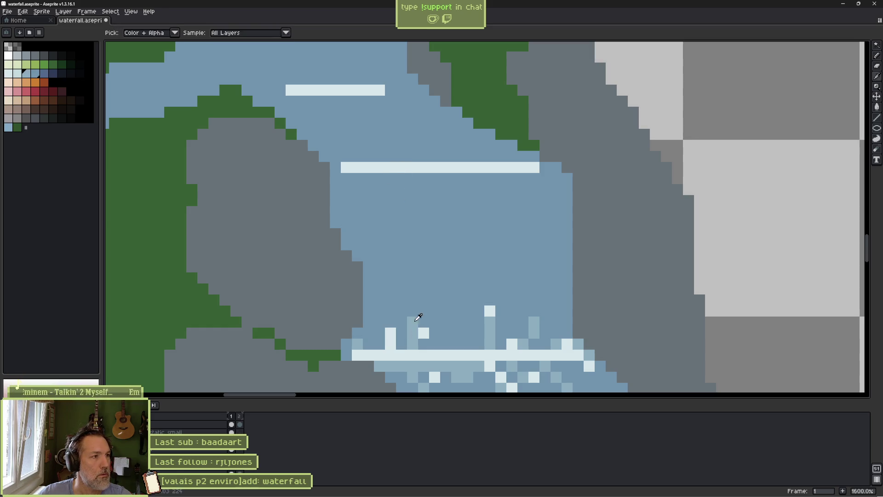
pyautogui.press('b')
pyautogui.click(33, 76)
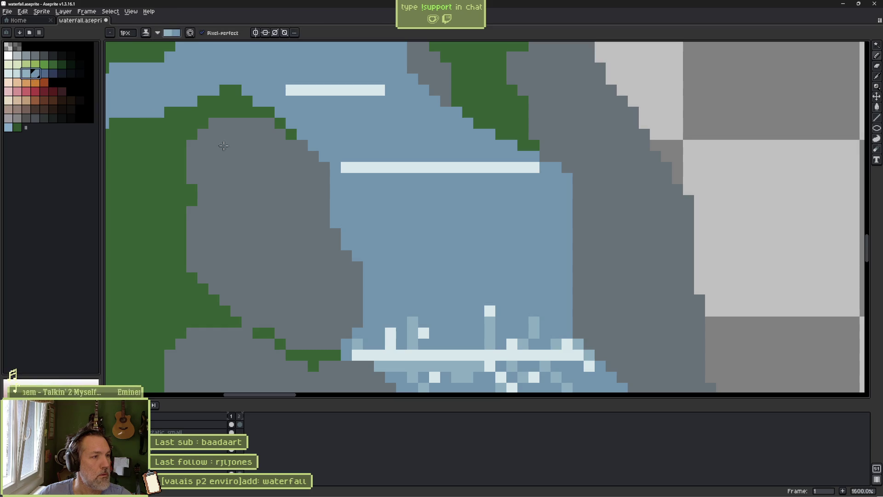
# Draw light-blue rows and vertical pale-blue streaks beneath the foam band, undoing trial strokes
pyautogui.moveTo(347, 178); pyautogui.dragTo(520, 180)
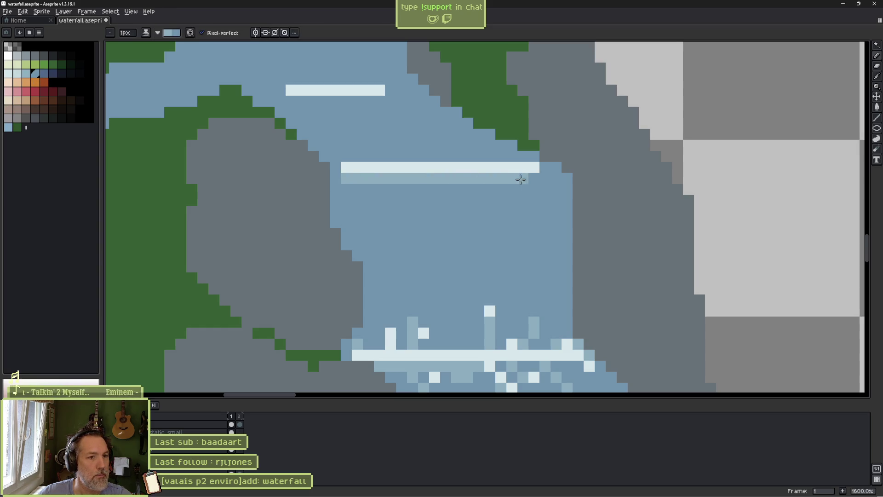
pyautogui.moveTo(324, 156)
pyautogui.mouseDown()
pyautogui.moveTo(445, 161)
pyautogui.moveTo(392, 144)
pyautogui.moveTo(360, 114)
pyautogui.mouseUp()
pyautogui.moveTo(468, 156)
pyautogui.mouseDown()
pyautogui.moveTo(427, 158)
pyautogui.moveTo(413, 146)
pyautogui.mouseUp()
pyautogui.click(336, 144)
pyautogui.moveTo(402, 189)
pyautogui.mouseDown()
pyautogui.moveTo(468, 189)
pyautogui.moveTo(468, 234)
pyautogui.mouseUp()
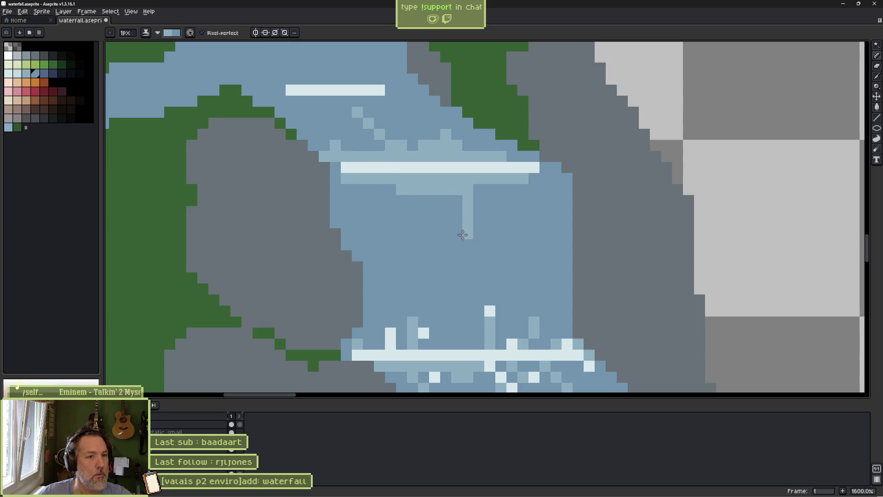
pyautogui.moveTo(357, 189)
pyautogui.mouseDown()
pyautogui.moveTo(374, 247)
pyautogui.moveTo(358, 189)
pyautogui.moveTo(365, 202)
pyautogui.mouseUp()
pyautogui.hotkey('ctrl', 'z')
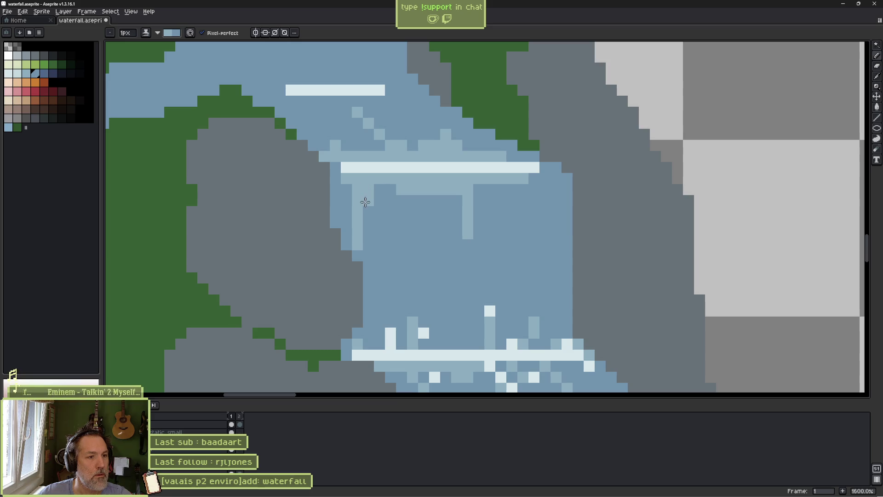
pyautogui.moveTo(427, 191); pyautogui.dragTo(434, 302)
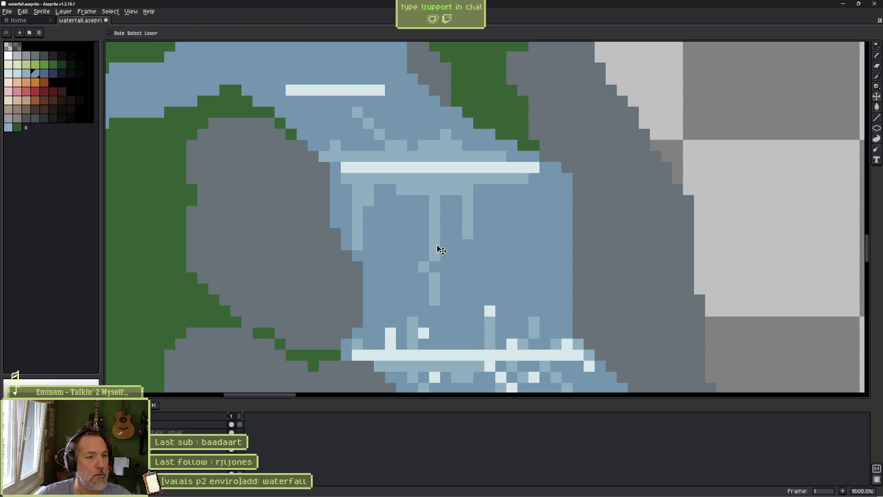
pyautogui.hotkey('ctrl', 'z')
pyautogui.moveTo(414, 206); pyautogui.dragTo(414, 270)
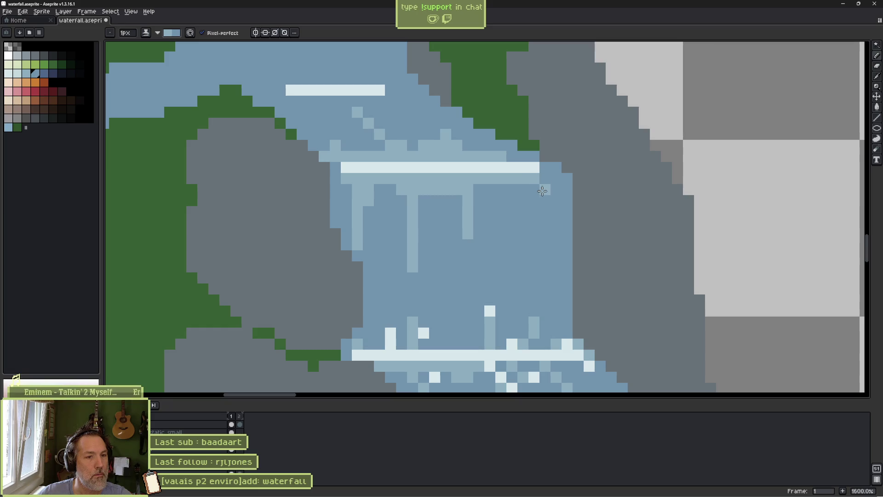
pyautogui.moveTo(544, 199); pyautogui.dragTo(543, 236)
pyautogui.moveTo(546, 178); pyautogui.dragTo(559, 179)
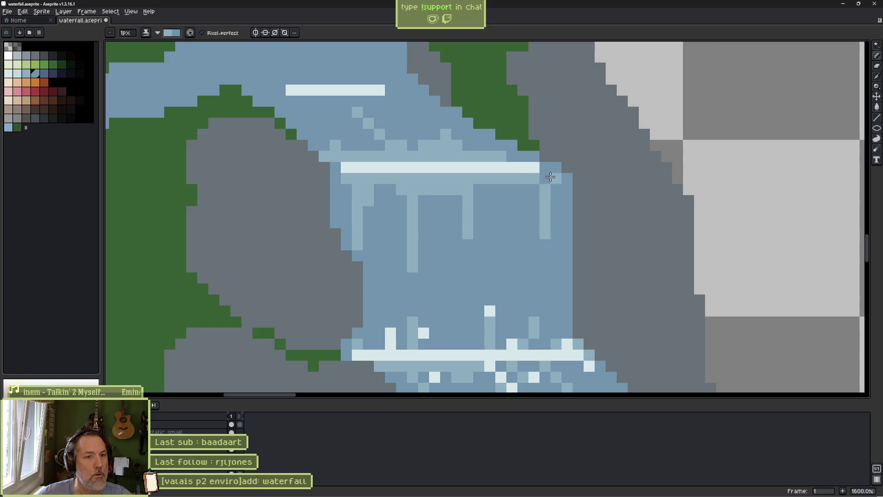
# Pick white from the foam band and add short drips, sparkles and splash pixels along it
pyautogui.press('alt')
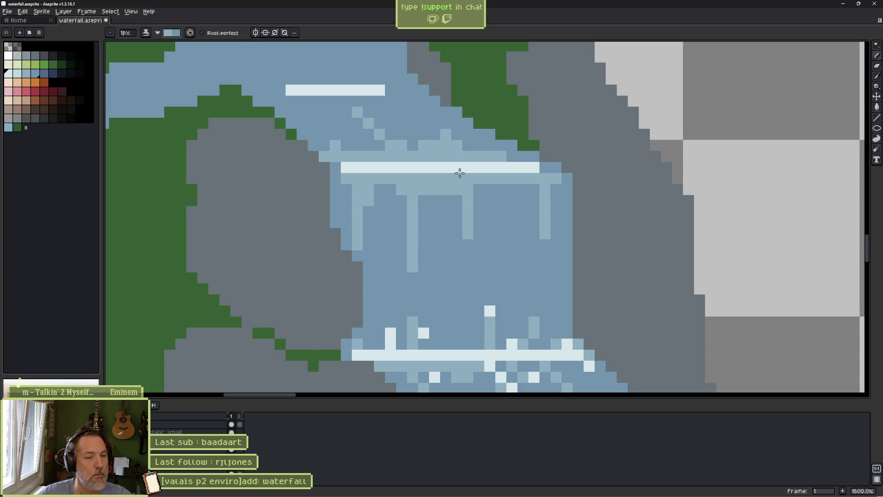
pyautogui.keyDown('alt'); pyautogui.click(463, 167); pyautogui.keyUp('alt')
pyautogui.moveTo(455, 176); pyautogui.dragTo(458, 192)
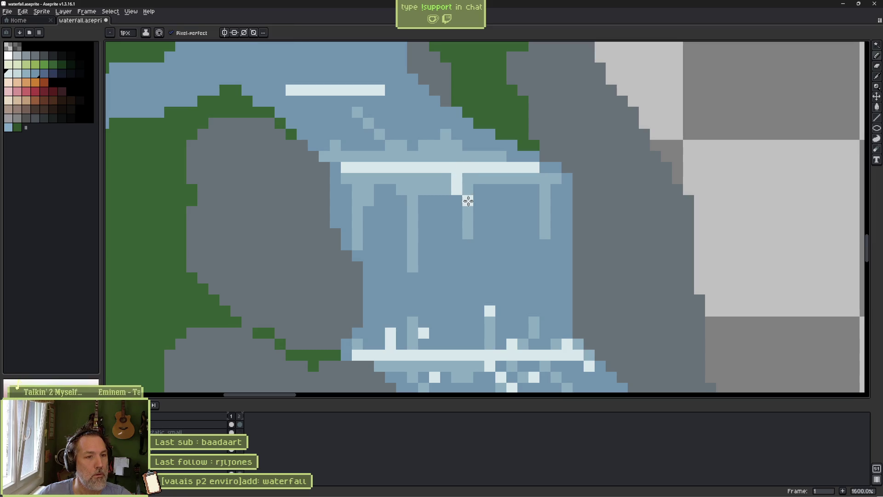
pyautogui.click(490, 212)
pyautogui.moveTo(391, 178)
pyautogui.mouseDown()
pyautogui.moveTo(394, 199)
pyautogui.moveTo(408, 173)
pyautogui.moveTo(414, 217)
pyautogui.mouseUp()
pyautogui.hotkey('ctrl', 'z')
pyautogui.hotkey('ctrl', 'z')
pyautogui.moveTo(417, 159); pyautogui.dragTo(391, 162)
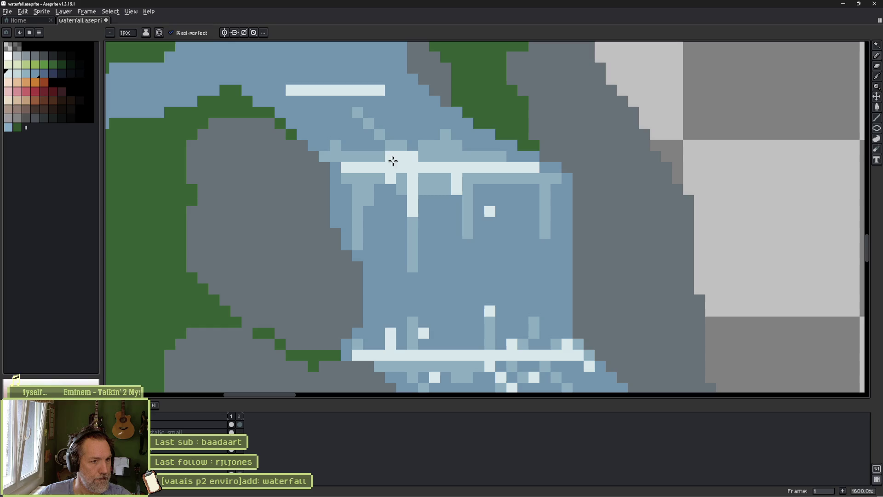
pyautogui.moveTo(444, 159); pyautogui.dragTo(510, 177)
pyautogui.click(435, 146)
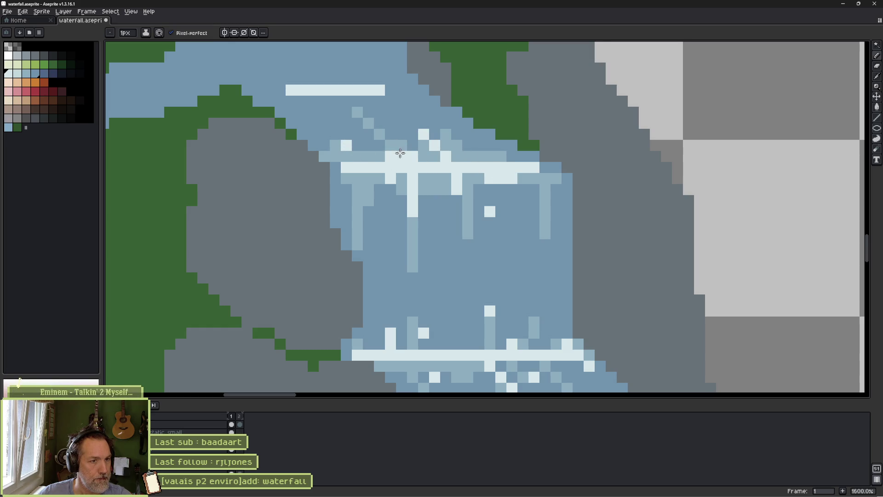
pyautogui.scroll(-7, 412, 161)
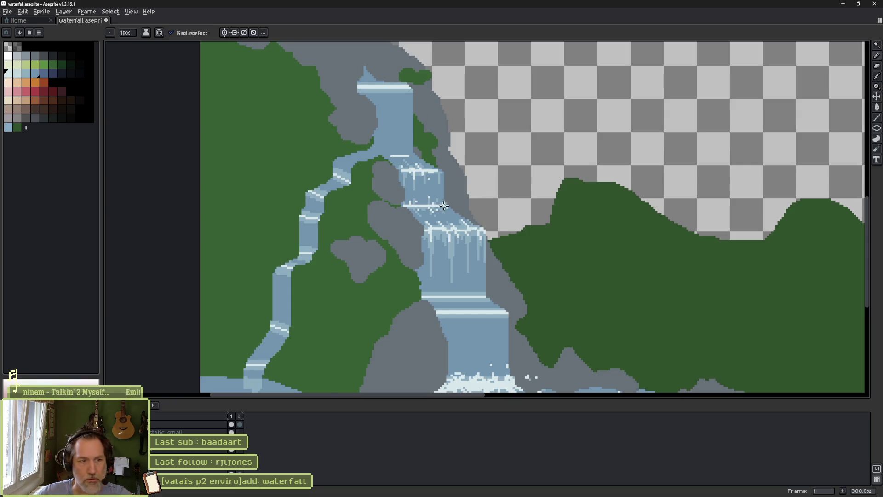
# Add one white pixel just below the lower tier's foam line, then zoom out to view the scene
pyautogui.scroll(8, 444, 205)
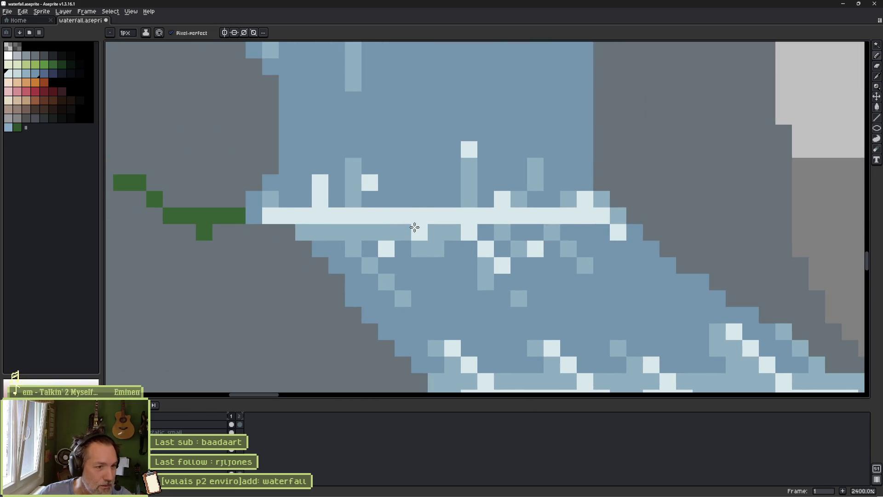
pyautogui.click(404, 231)
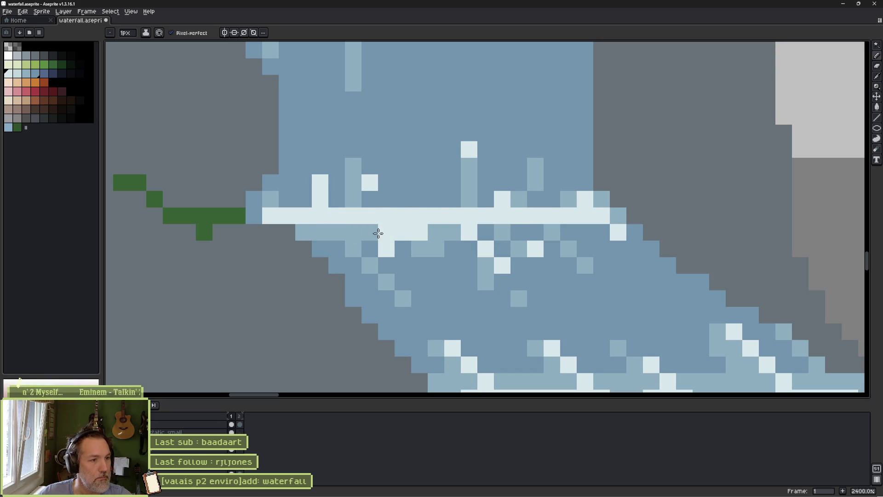
pyautogui.scroll(-1, 397, 232)
pyautogui.scroll(-4, 399, 234)
pyautogui.moveTo(664, 243); pyautogui.dragTo(590, 242)
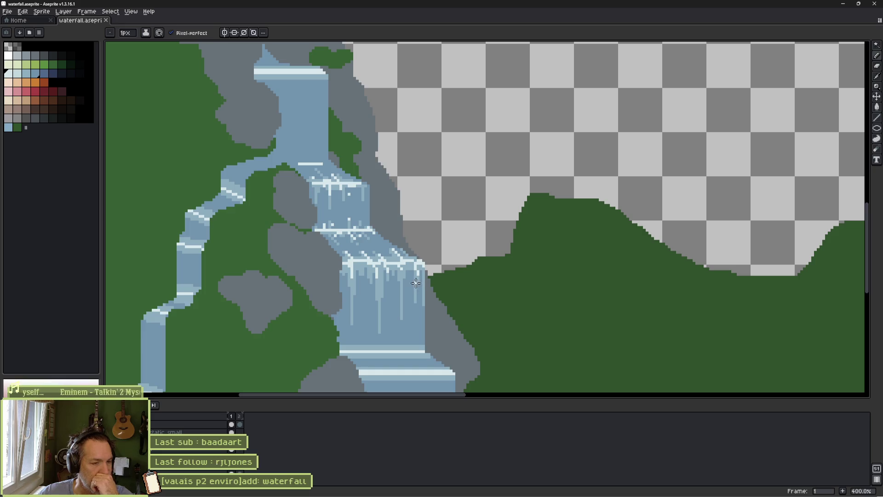
pyautogui.scroll(-3, 499, 295)
pyautogui.scroll(1, 510, 296)
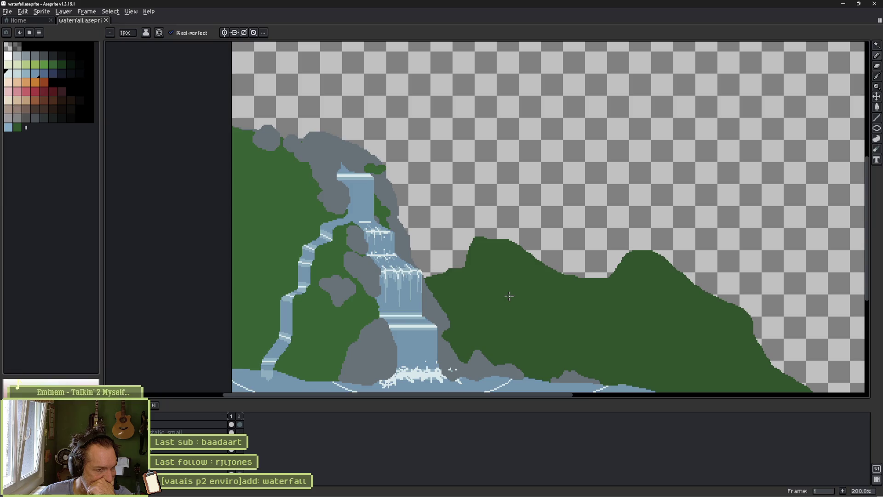
# Sample pale blue from the waterfall and draw a horizontal highlight line across the upper stream
pyautogui.scroll(4, 353, 220)
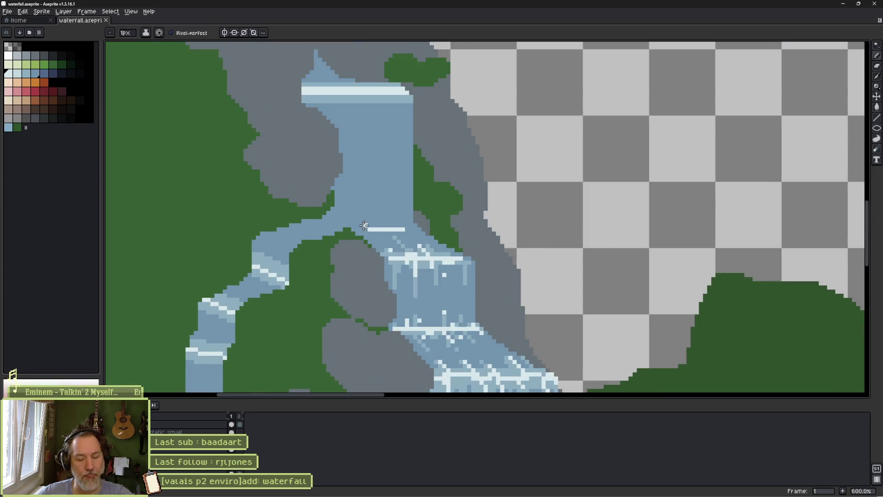
pyautogui.scroll(1, 364, 225)
pyautogui.keyDown('alt'); pyautogui.click(387, 212); pyautogui.keyUp('alt')
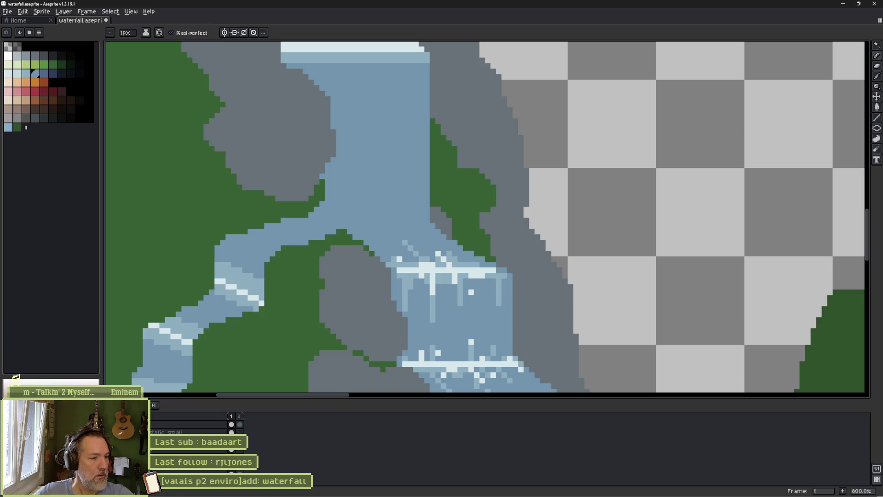
pyautogui.click(111, 424)
pyautogui.click(110, 425)
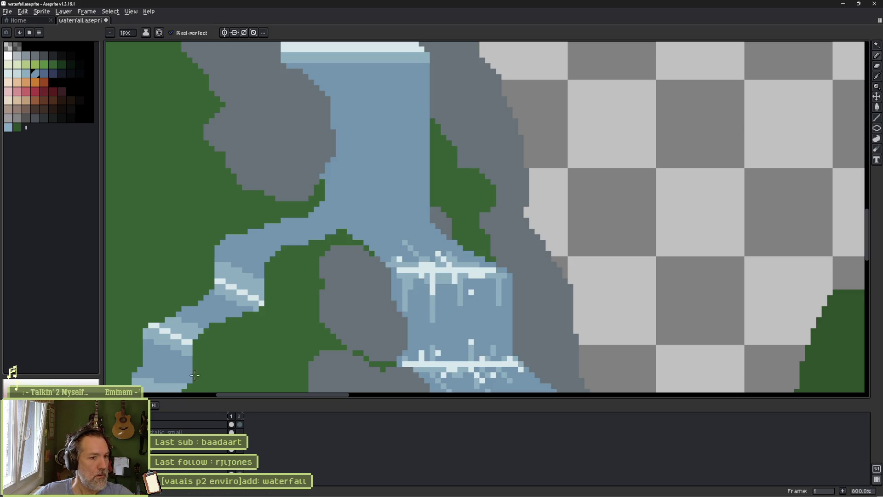
pyautogui.keyDown('alt'); pyautogui.click(423, 269); pyautogui.keyUp('alt')
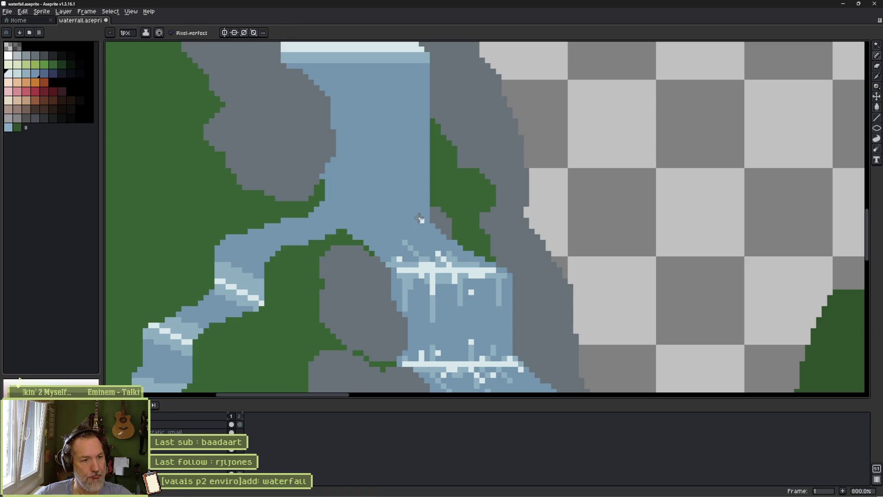
pyautogui.moveTo(419, 219); pyautogui.dragTo(350, 220)
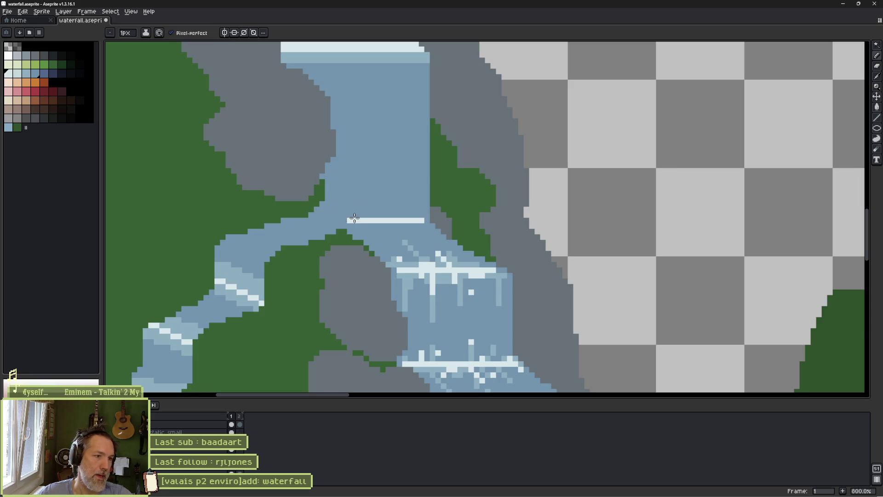
# Undo two accidental deletions, then erase blue from the left branch's bank so more green shows
pyautogui.keyDown('ctrl'); pyautogui.click(311, 264); pyautogui.keyUp('ctrl')
pyautogui.press('Delete')
pyautogui.hotkey('ctrl', 'z')
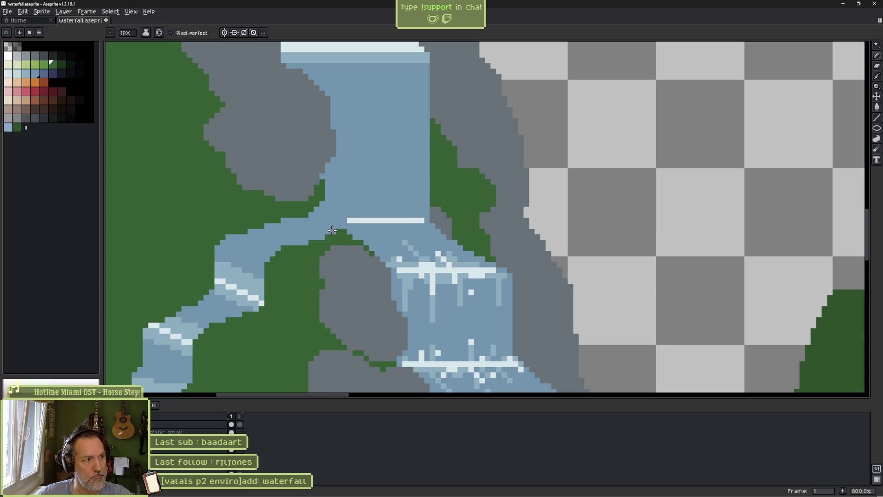
pyautogui.keyDown('ctrl'); pyautogui.click(336, 231); pyautogui.keyUp('ctrl')
pyautogui.press('Delete')
pyautogui.hotkey('ctrl', 'z')
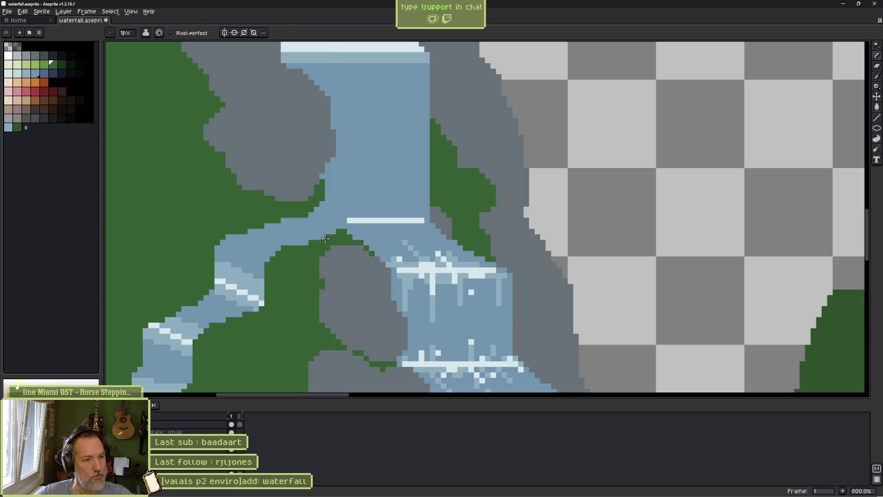
pyautogui.press('e')
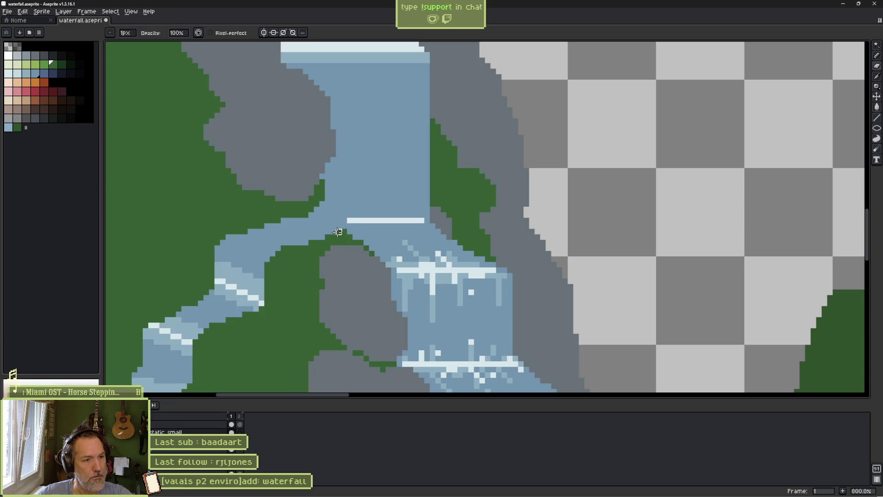
pyautogui.moveTo(337, 232); pyautogui.dragTo(276, 232)
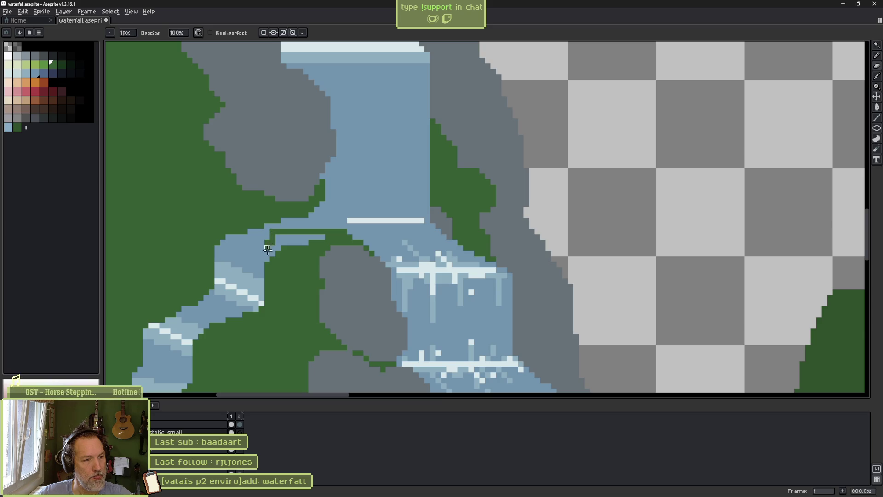
pyautogui.moveTo(268, 249)
pyautogui.mouseDown()
pyautogui.moveTo(270, 264)
pyautogui.moveTo(280, 242)
pyautogui.moveTo(319, 237)
pyautogui.moveTo(287, 242)
pyautogui.mouseUp()
# Pencil a stroke extending the green bank into the side stream's edge
pyautogui.scroll(-1, 304, 238)
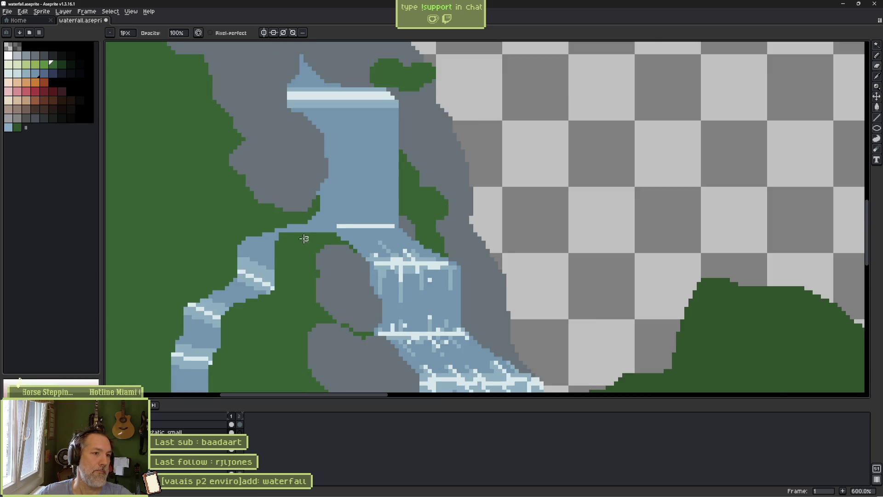
pyautogui.scroll(4, 303, 239)
pyautogui.press('b')
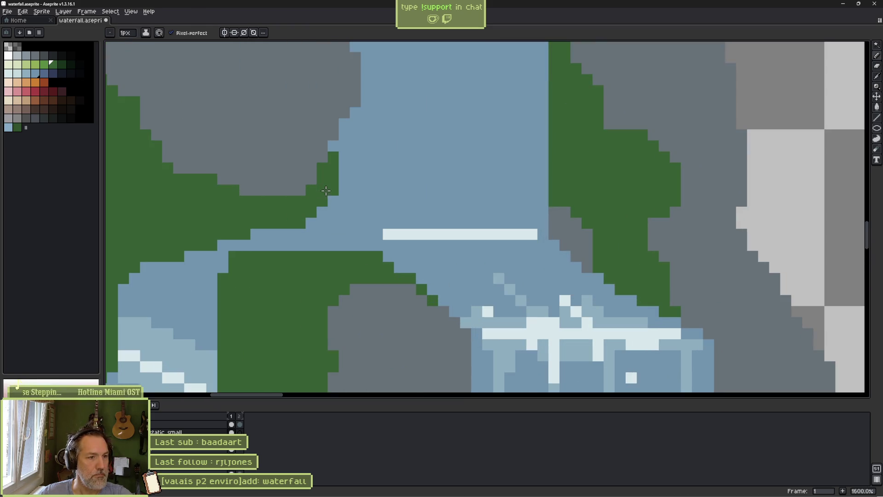
pyautogui.moveTo(334, 199)
pyautogui.mouseDown()
pyautogui.moveTo(327, 216)
pyautogui.moveTo(251, 233)
pyautogui.mouseUp()
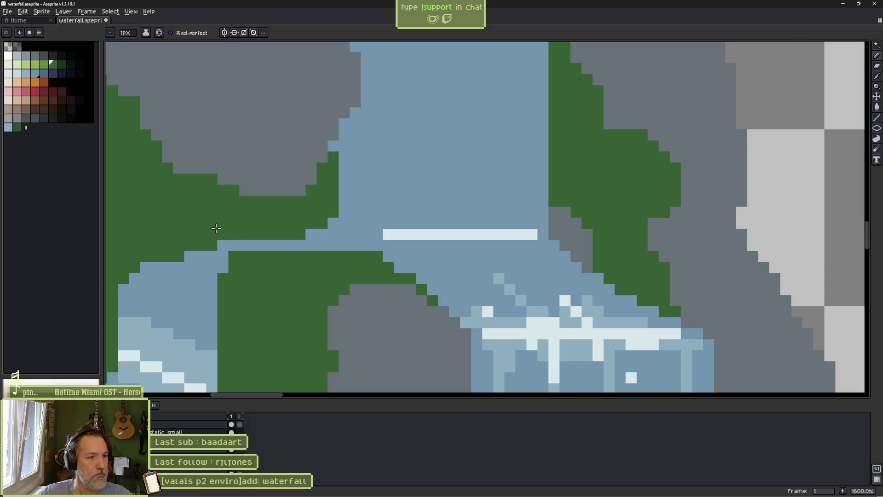
# Erase a few edge pixels, then sample water blue and repaint blue pixels into the stream's upper bend
pyautogui.scroll(-6, 234, 235)
pyautogui.scroll(6, 230, 270)
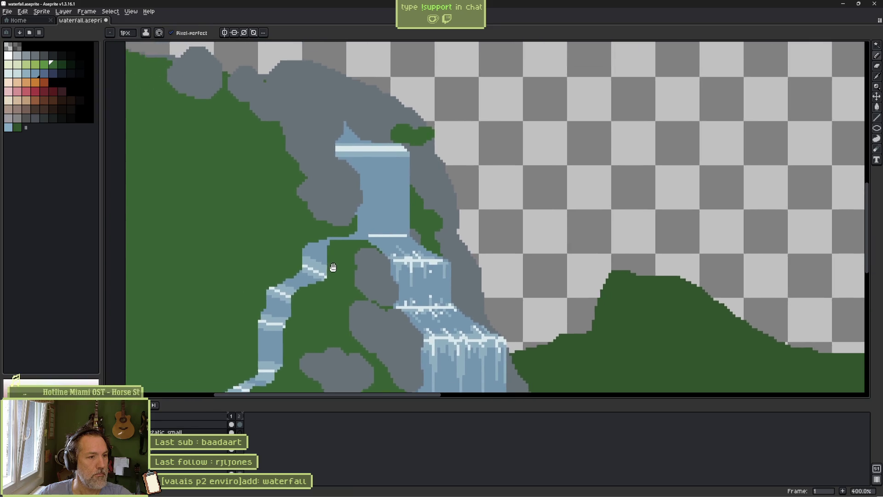
pyautogui.press('e')
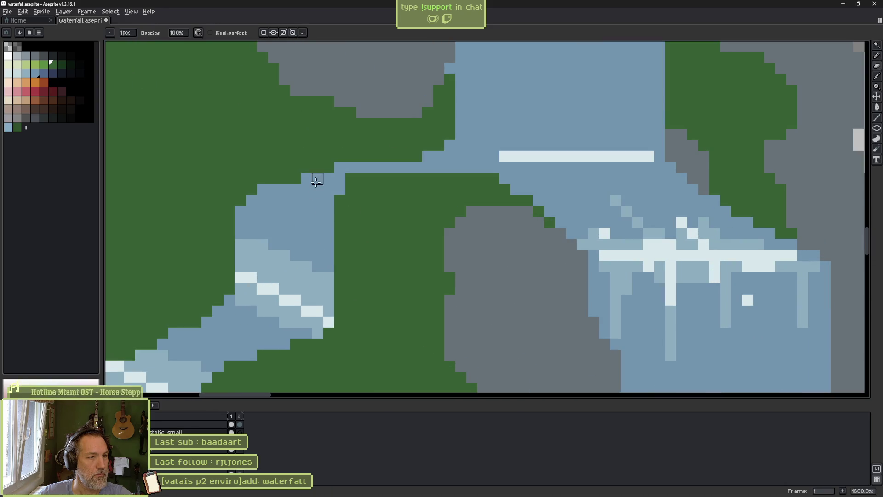
pyautogui.moveTo(331, 170); pyautogui.dragTo(307, 177)
pyautogui.press('e')
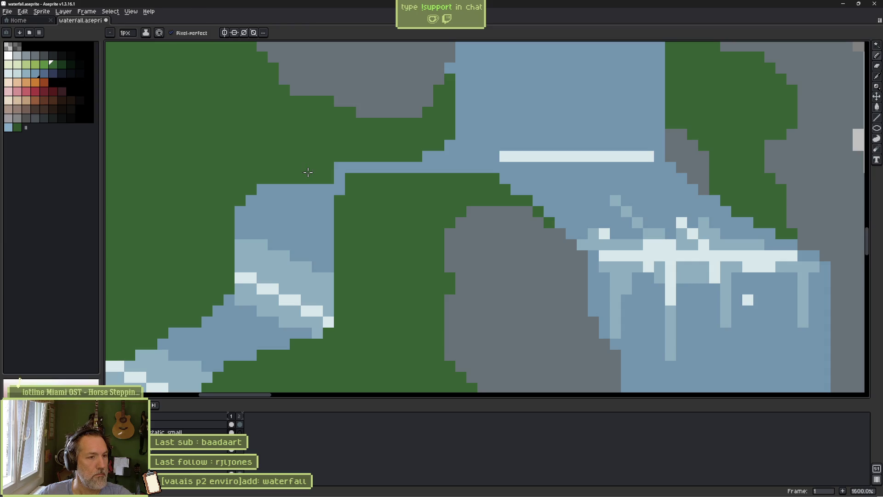
pyautogui.hotkey('ctrl', 'z')
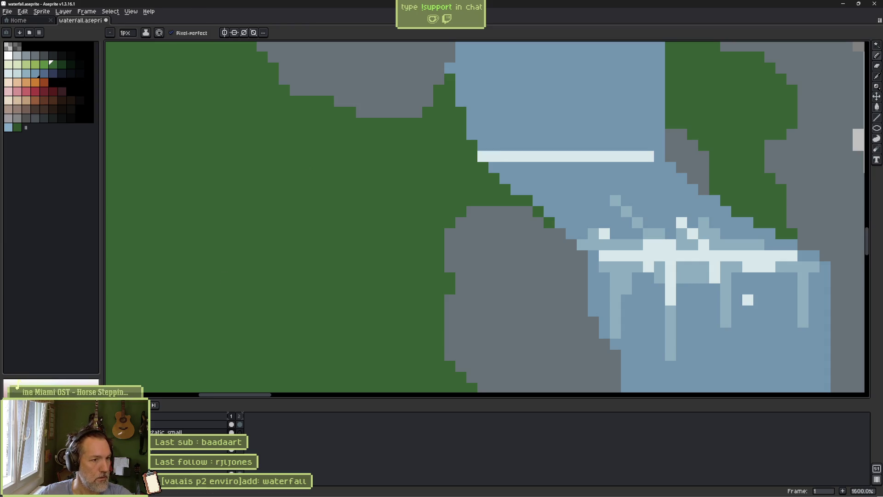
pyautogui.hotkey('ctrl', 'y')
pyautogui.keyDown('alt'); pyautogui.click(253, 234); pyautogui.keyUp('alt')
pyautogui.moveTo(328, 178)
pyautogui.mouseDown()
pyautogui.moveTo(304, 179)
pyautogui.moveTo(327, 169)
pyautogui.moveTo(300, 168)
pyautogui.moveTo(313, 169)
pyautogui.moveTo(263, 180)
pyautogui.moveTo(249, 199)
pyautogui.mouseUp()
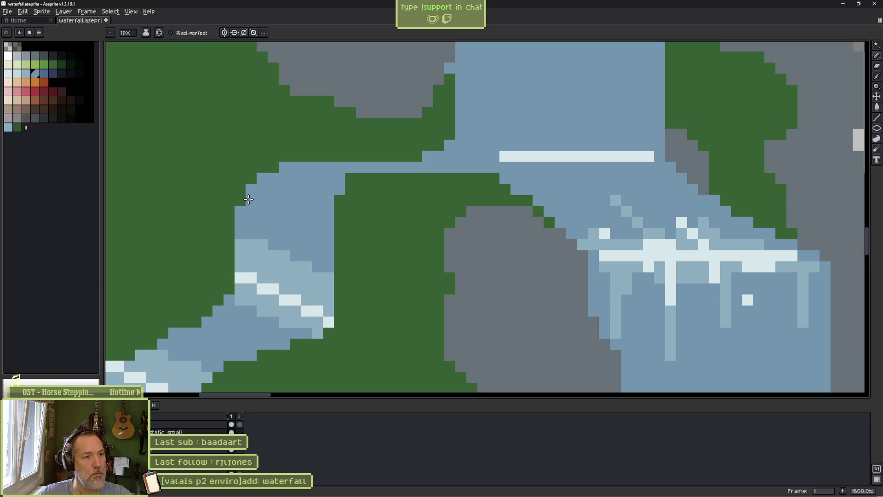
# Sample the water blue and recolour several white pixels in the lower foam band, undoing a stray one
pyautogui.scroll(-5, 290, 232)
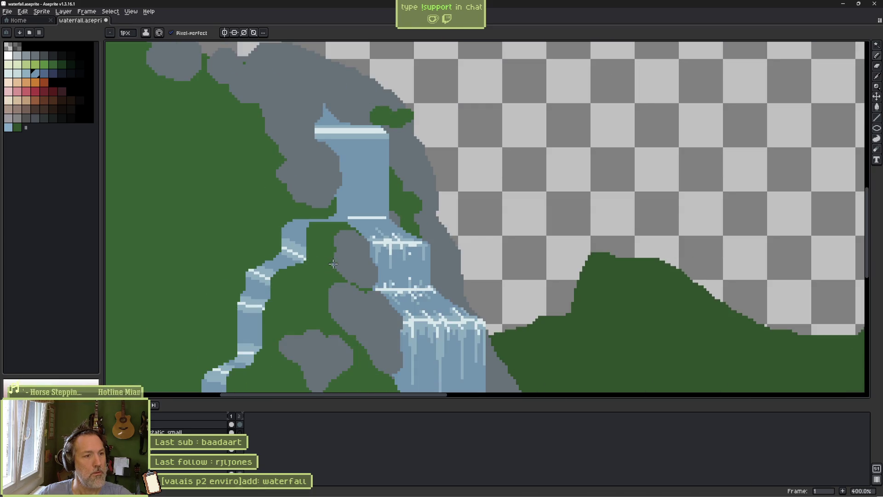
pyautogui.scroll(-2, 342, 249)
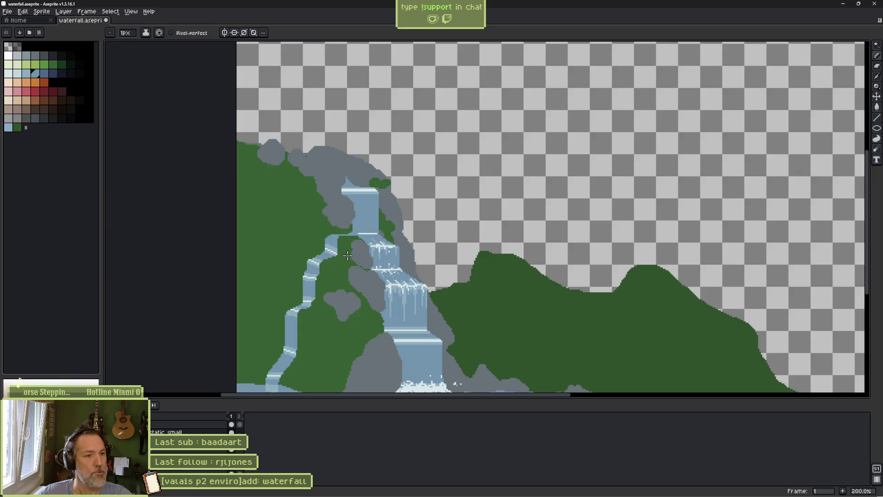
pyautogui.moveTo(343, 249)
pyautogui.mouseDown()
pyautogui.moveTo(368, 206)
pyautogui.moveTo(390, 191)
pyautogui.moveTo(388, 254)
pyautogui.moveTo(332, 234)
pyautogui.mouseUp()
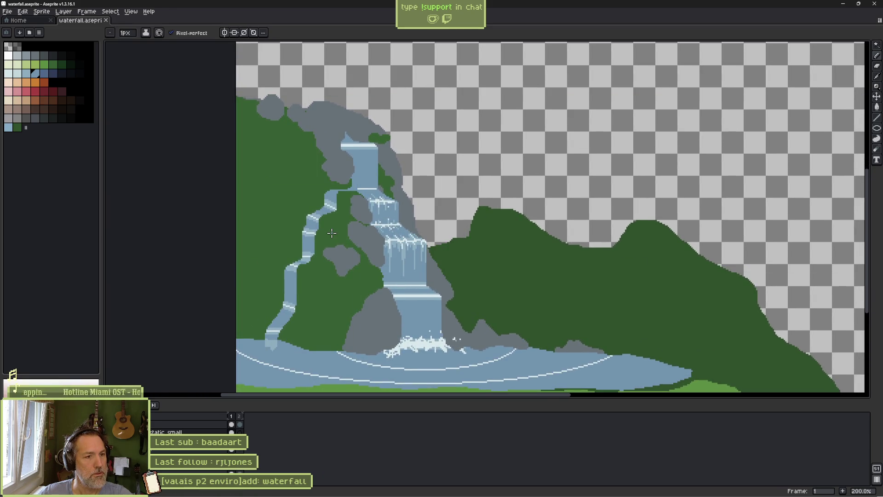
pyautogui.scroll(4, 388, 211)
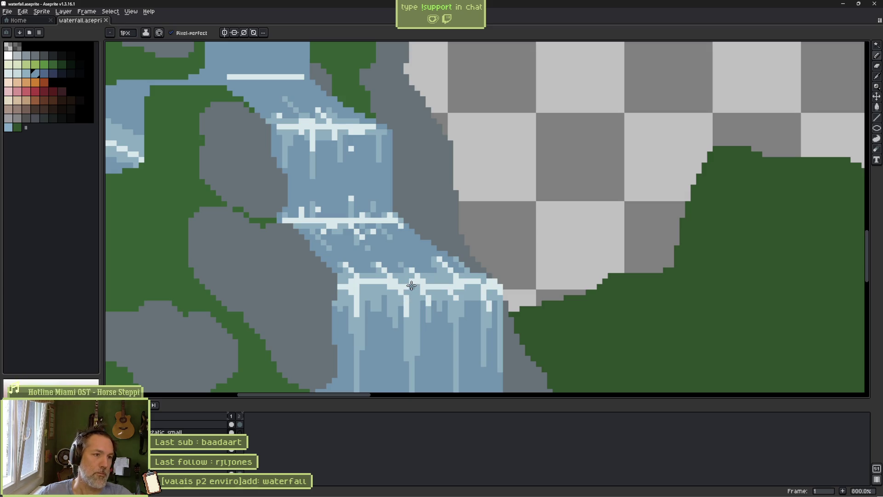
pyautogui.scroll(2, 390, 302)
pyautogui.scroll(1, 390, 302)
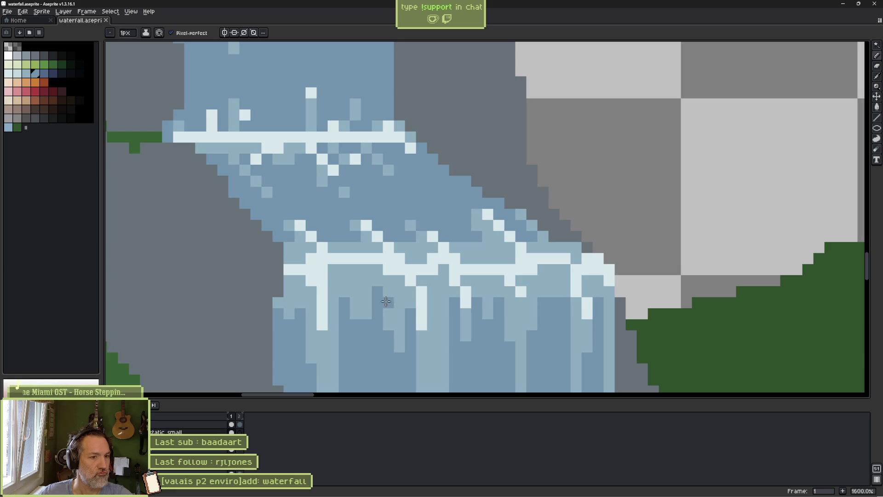
pyautogui.keyDown('alt'); pyautogui.click(439, 283); pyautogui.keyUp('alt')
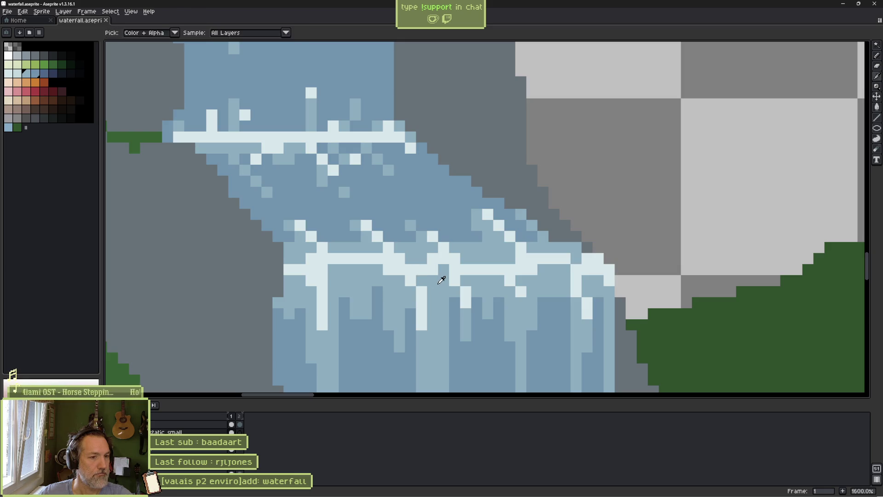
pyautogui.click(432, 269)
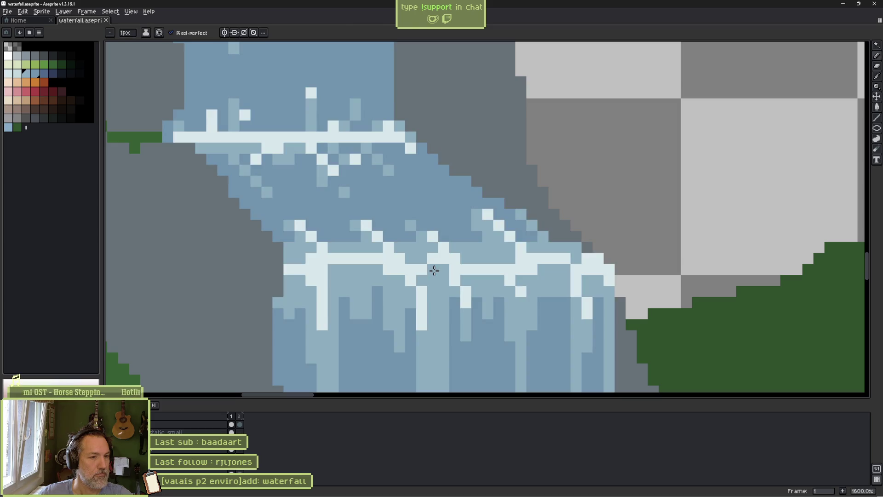
pyautogui.click(400, 269)
pyautogui.click(411, 280)
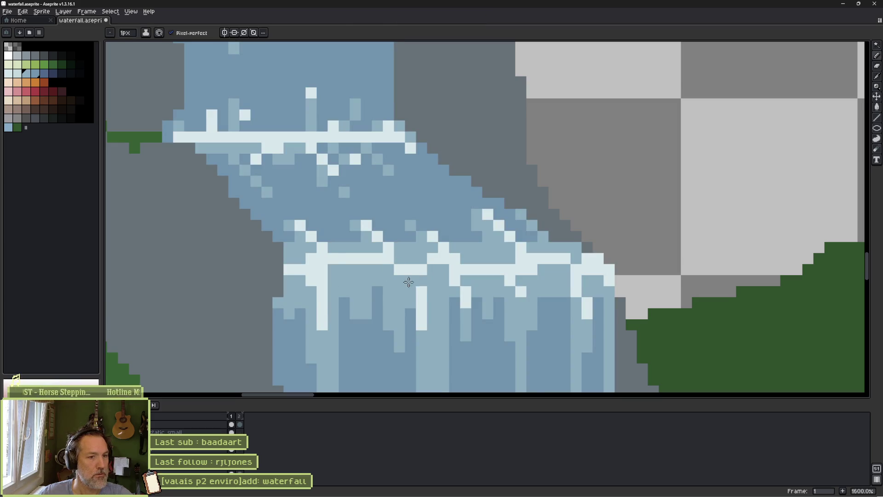
pyautogui.scroll(-6, 409, 282)
pyautogui.scroll(6, 560, 305)
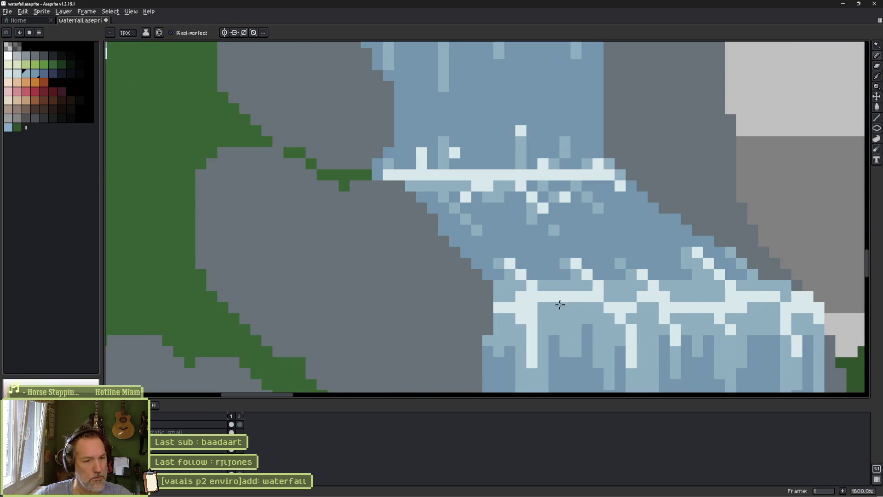
pyautogui.scroll(-6, 560, 305)
pyautogui.scroll(6, 520, 302)
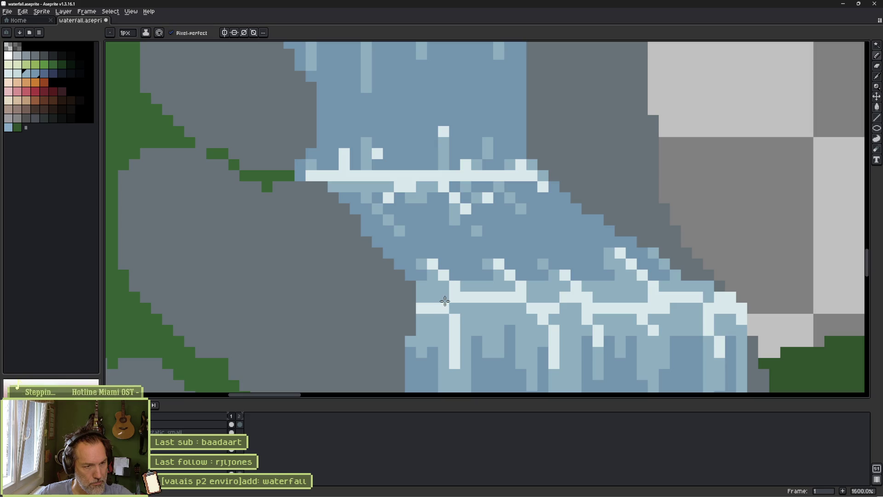
pyautogui.scroll(-4, 443, 299)
pyautogui.scroll(2, 602, 326)
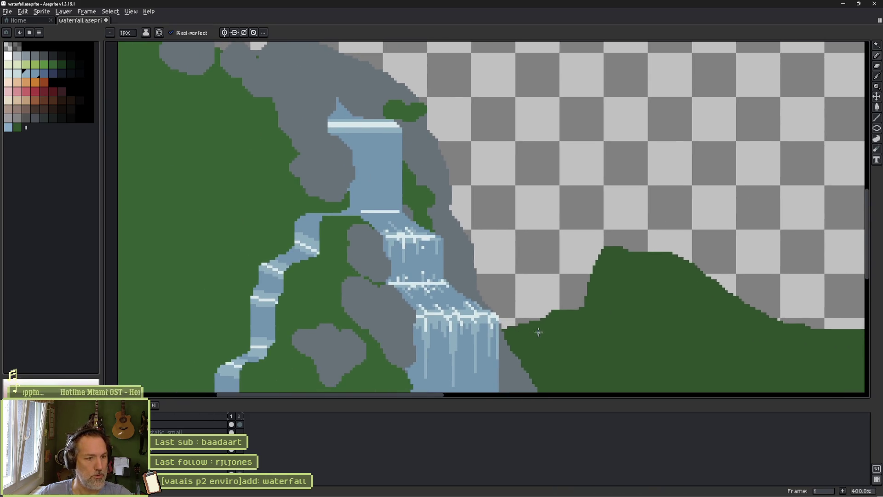
pyautogui.scroll(3, 537, 331)
pyautogui.hotkey('ctrl', 'z')
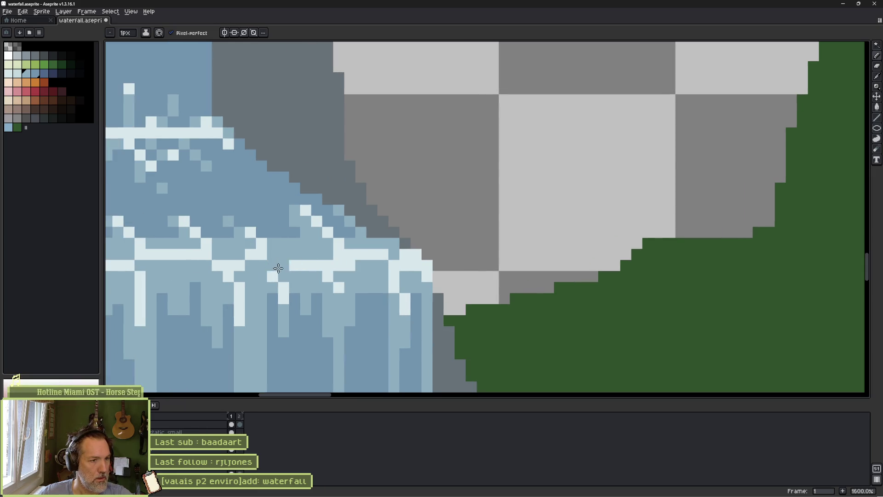
# Paint medium blue over the remaining white highlights along the top edge and right side
pyautogui.moveTo(328, 266); pyautogui.dragTo(362, 267)
pyautogui.click(383, 254)
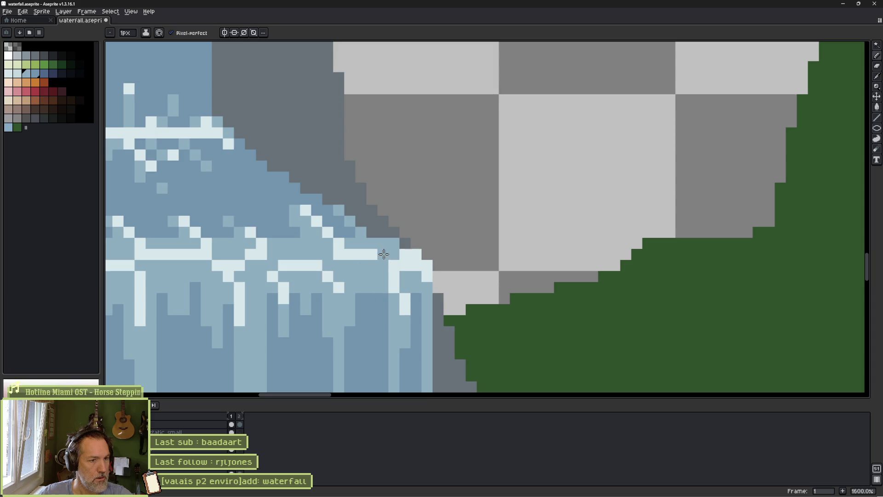
pyautogui.click(339, 254)
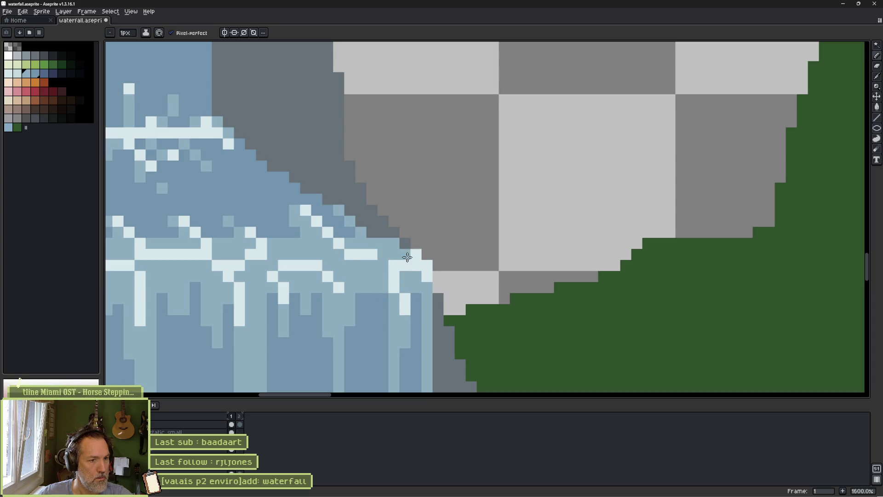
pyautogui.moveTo(404, 255); pyautogui.dragTo(415, 255)
pyautogui.click(426, 266)
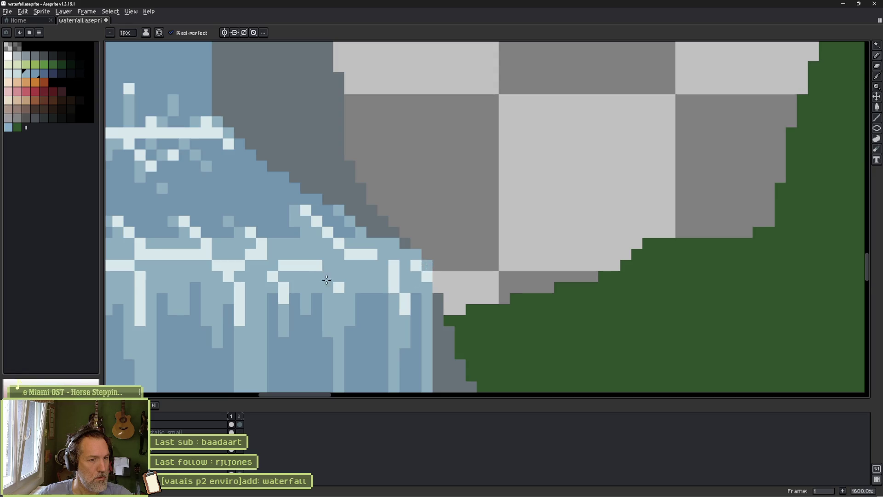
pyautogui.scroll(-6, 313, 281)
pyautogui.scroll(2, 466, 299)
pyautogui.scroll(-1, 551, 298)
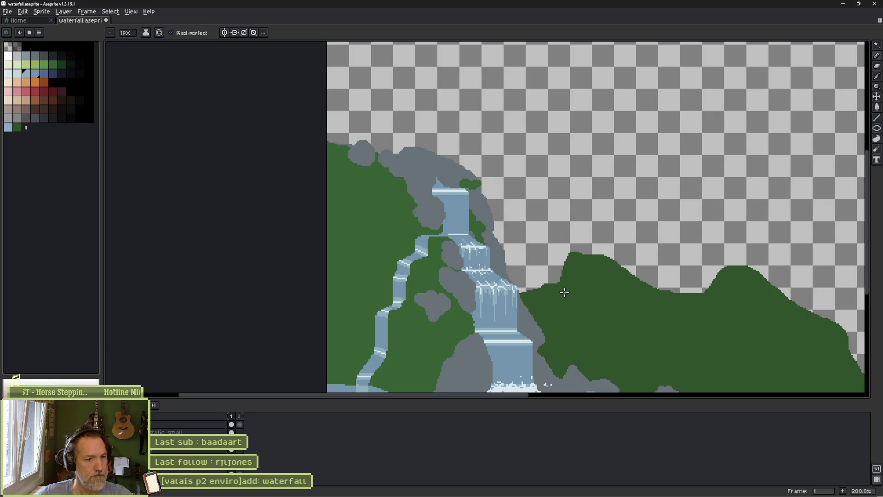
# Redraw the lower tier's foam line in light foam blue and add two light pixels on the water
pyautogui.scroll(5, 561, 295)
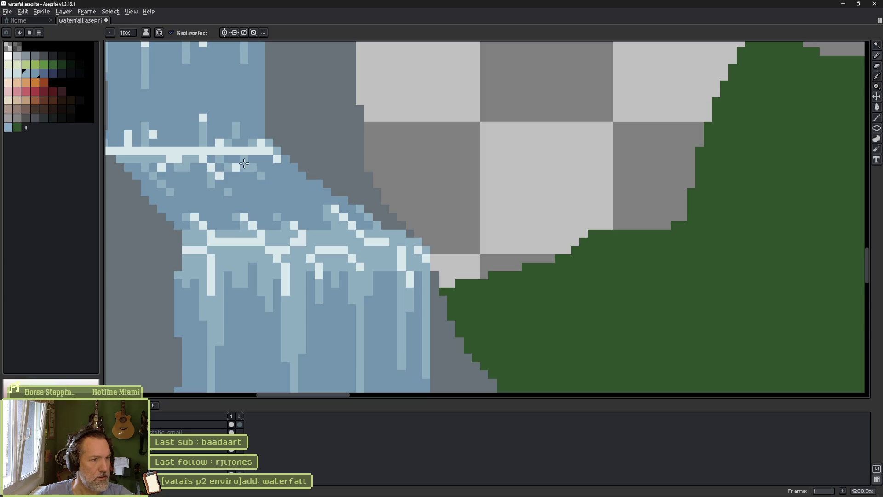
pyautogui.press('i')
pyautogui.click(241, 152)
pyautogui.moveTo(191, 250); pyautogui.dragTo(424, 252)
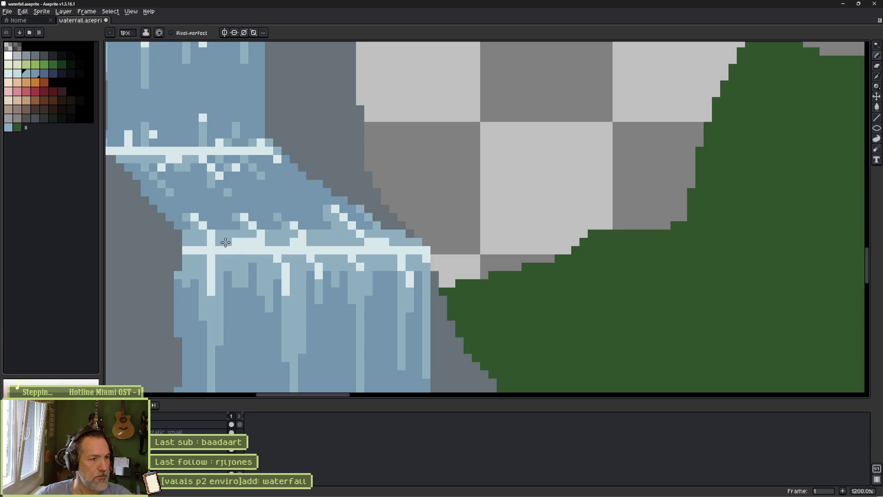
pyautogui.keyDown('alt'); pyautogui.click(250, 242); pyautogui.keyUp('alt')
pyautogui.scroll(-7, 331, 246)
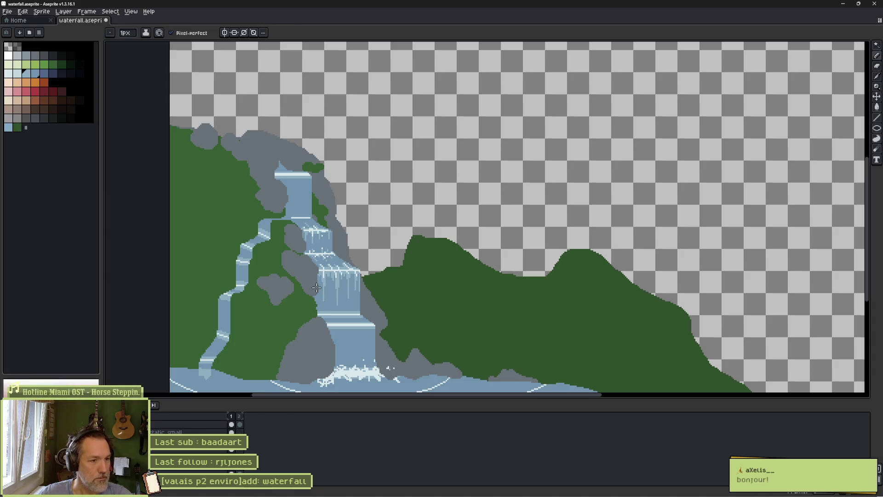
pyautogui.scroll(6, 316, 287)
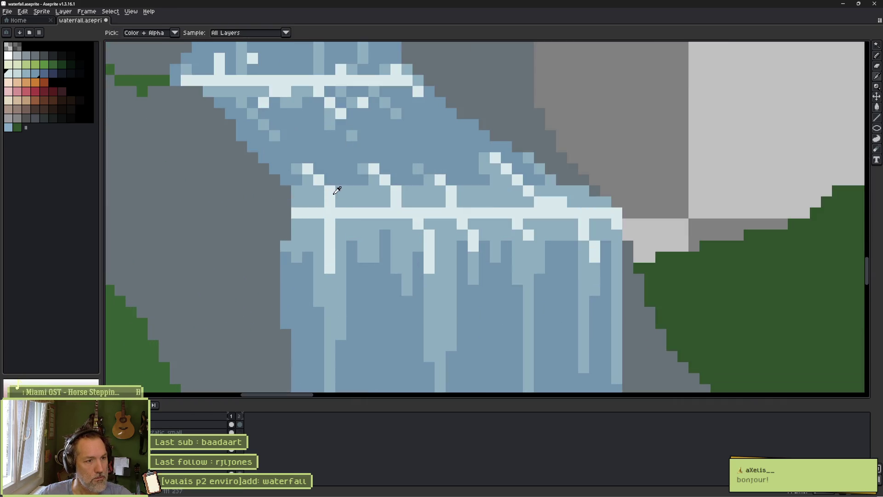
pyautogui.moveTo(329, 190); pyautogui.dragTo(340, 202)
pyautogui.scroll(-6, 366, 201)
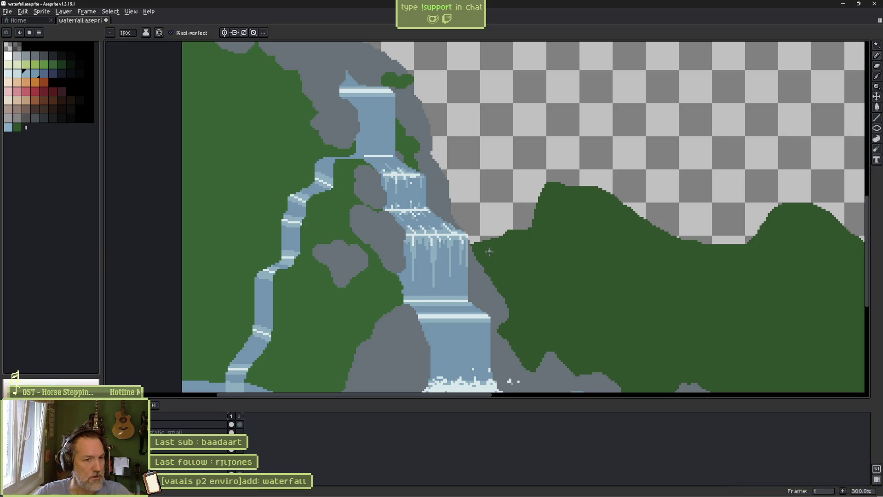
# Soften the top foam line's white pixels to the water's light blue
pyautogui.scroll(7, 462, 245)
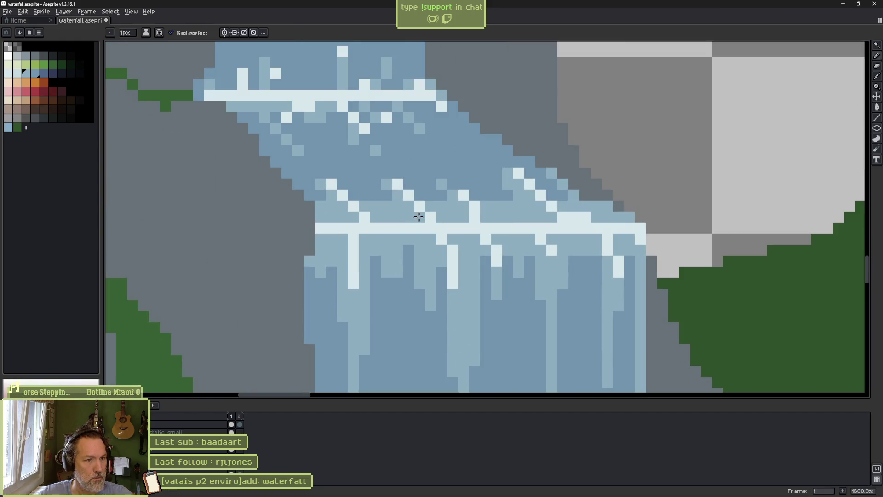
pyautogui.scroll(-5, 450, 260)
pyautogui.scroll(-3, 453, 265)
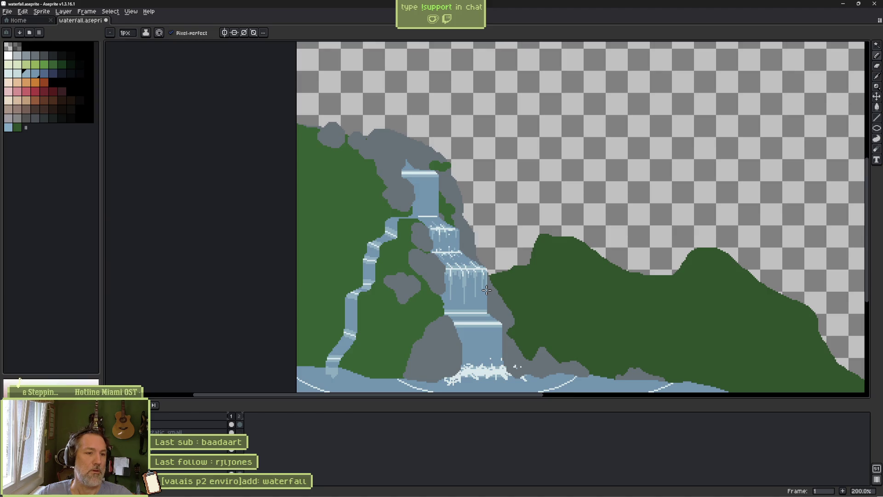
pyautogui.scroll(7, 487, 290)
pyautogui.press('alt')
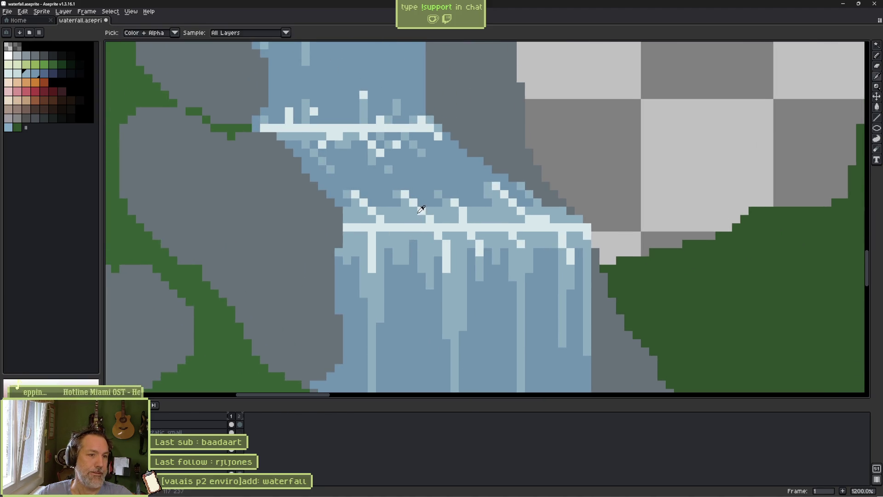
pyautogui.keyDown('alt'); pyautogui.click(421, 210); pyautogui.keyUp('alt')
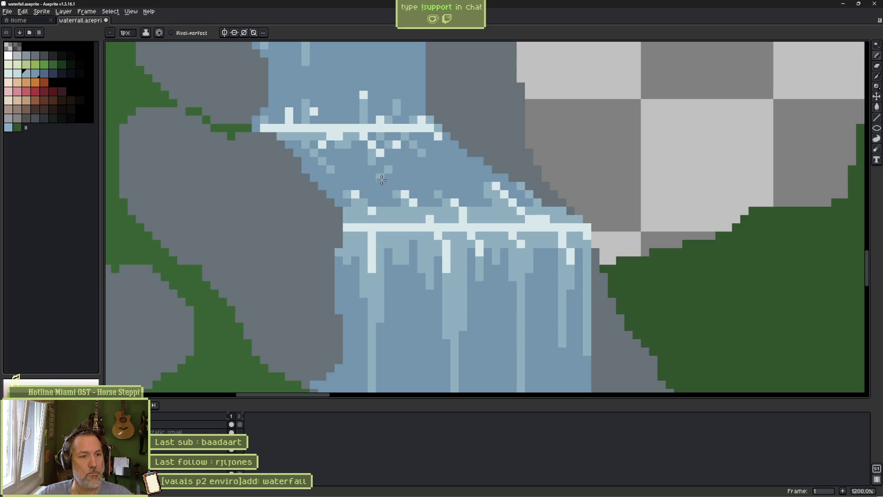
pyautogui.scroll(-6, 381, 179)
pyautogui.scroll(7, 384, 184)
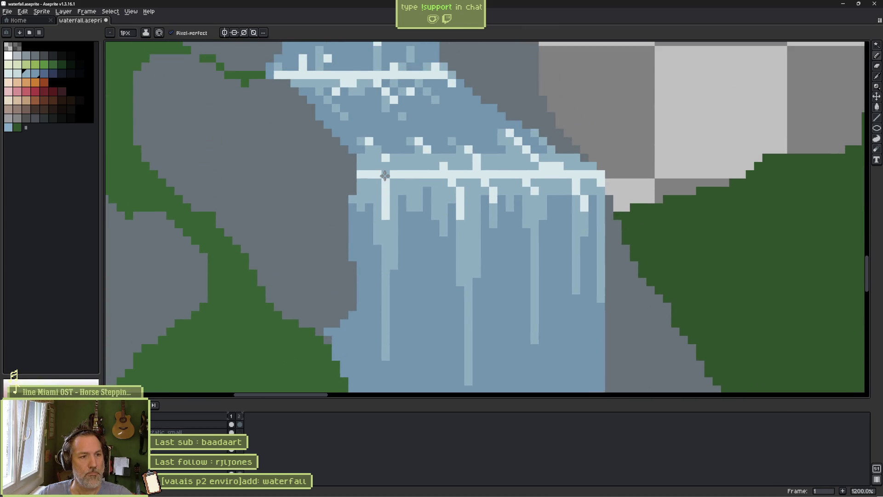
pyautogui.moveTo(386, 175)
pyautogui.mouseDown()
pyautogui.moveTo(378, 174)
pyautogui.moveTo(429, 174)
pyautogui.mouseUp()
# Add a short white drip streak in the lower waterfall step and touch up the pixels beside it
pyautogui.scroll(-5, 470, 184)
pyautogui.moveTo(488, 210); pyautogui.dragTo(492, 261)
pyautogui.scroll(5, 469, 245)
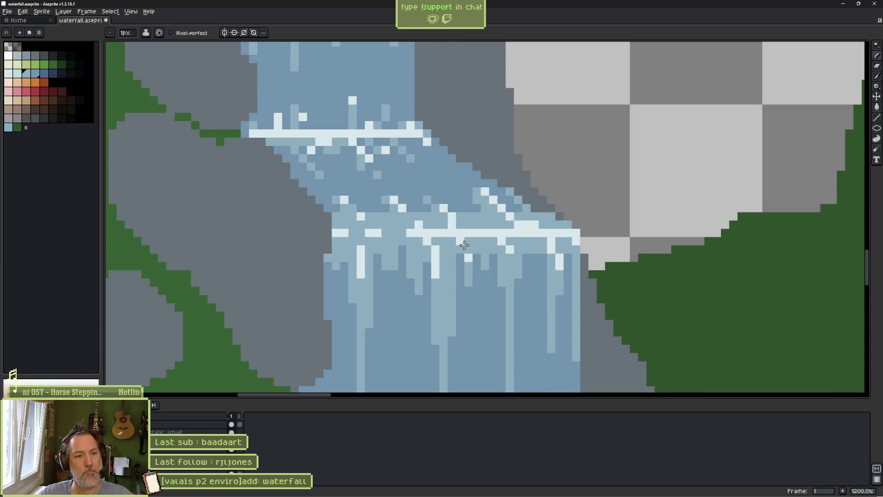
pyautogui.moveTo(446, 216); pyautogui.dragTo(446, 226)
pyautogui.click(437, 240)
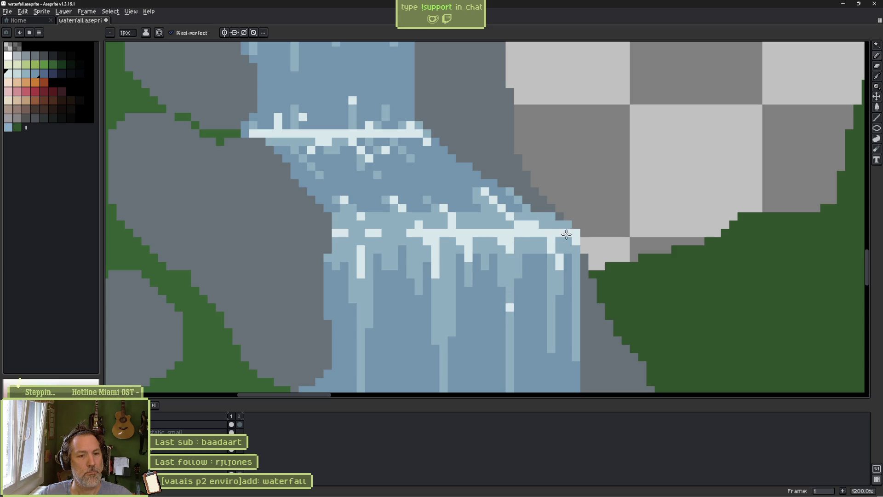
pyautogui.scroll(-8, 561, 239)
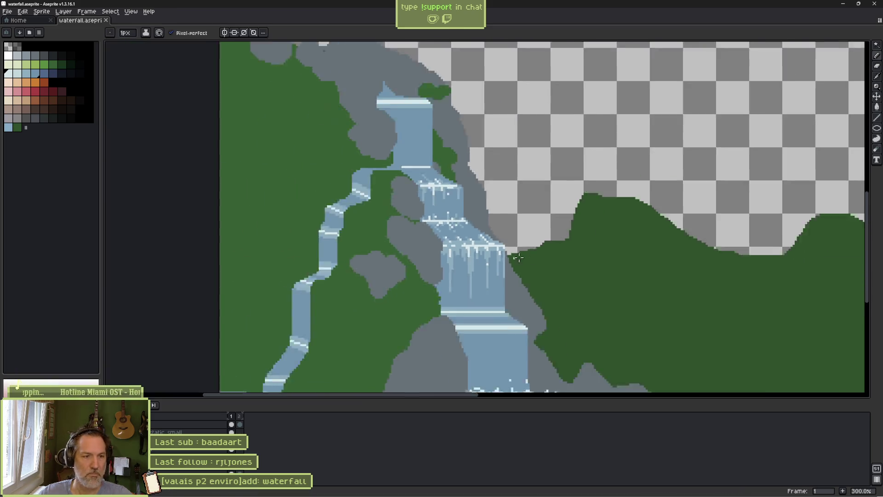
pyautogui.scroll(1, 573, 243)
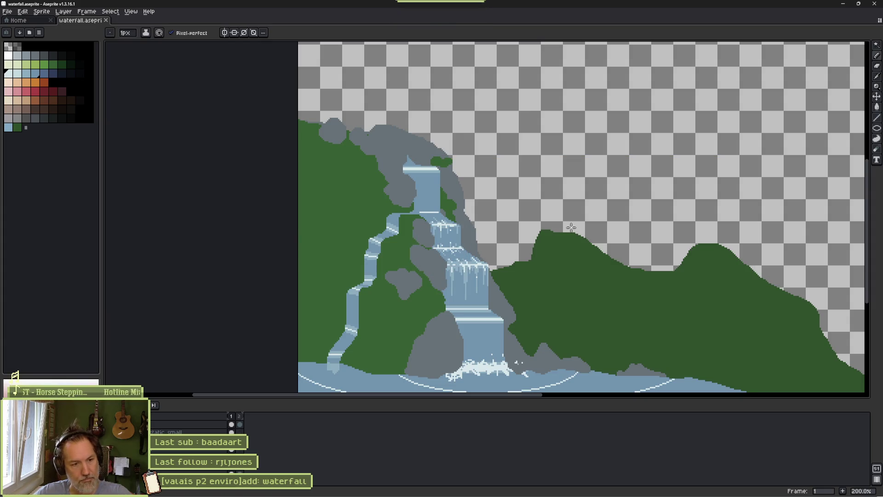
pyautogui.moveTo(566, 296); pyautogui.dragTo(505, 249)
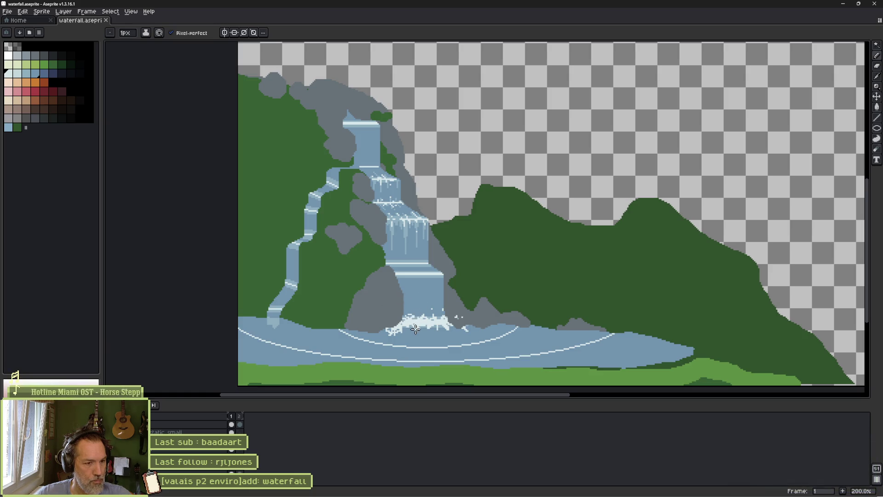
pyautogui.moveTo(74, 495)
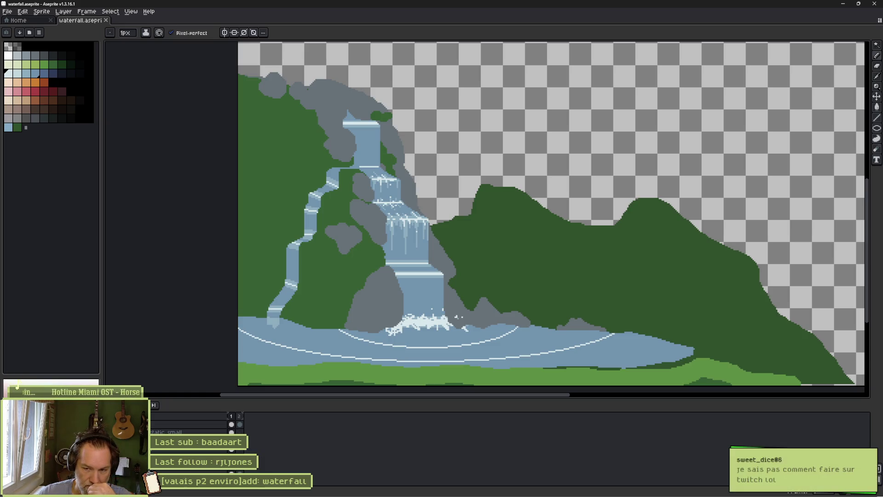
pyautogui.moveTo(653, 496)
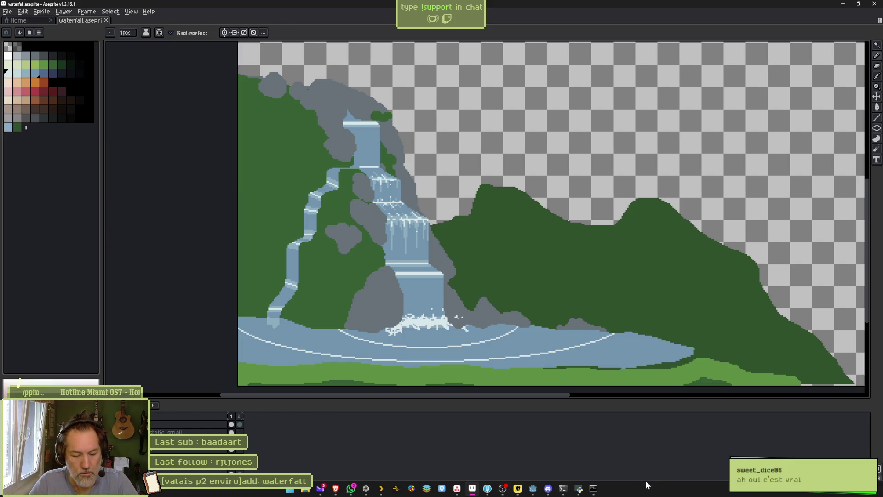
pyautogui.hotkey('ctrl', 'shift', 's')
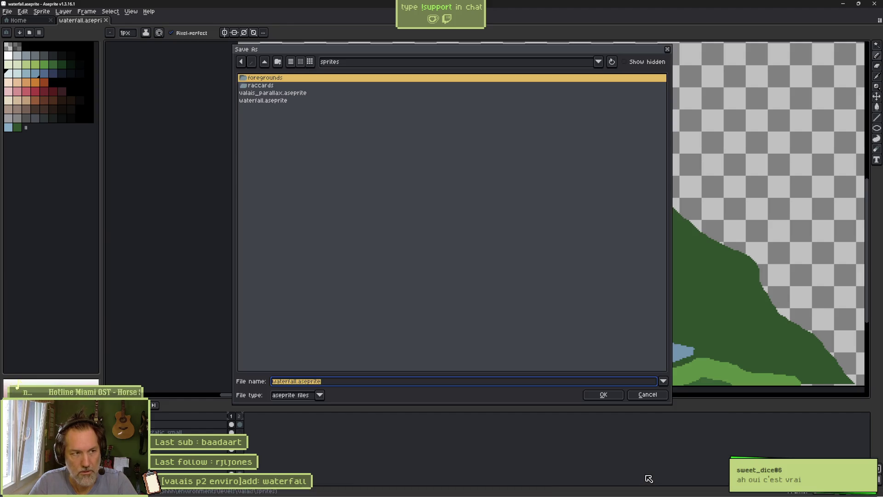
pyautogui.press('Return')
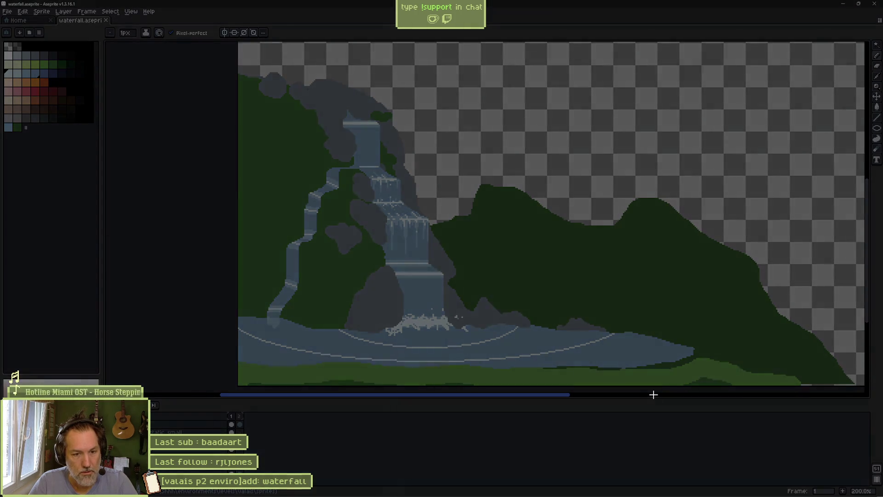
pyautogui.press('super+shift+s')
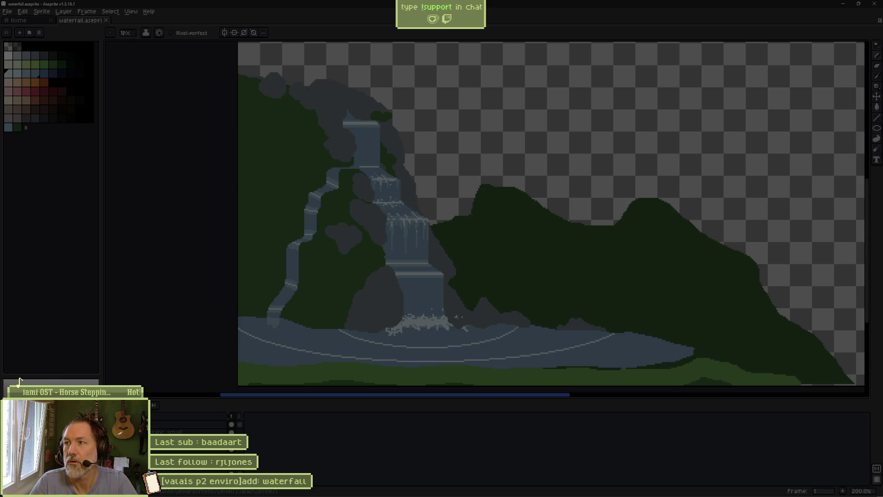
pyautogui.press('Escape')
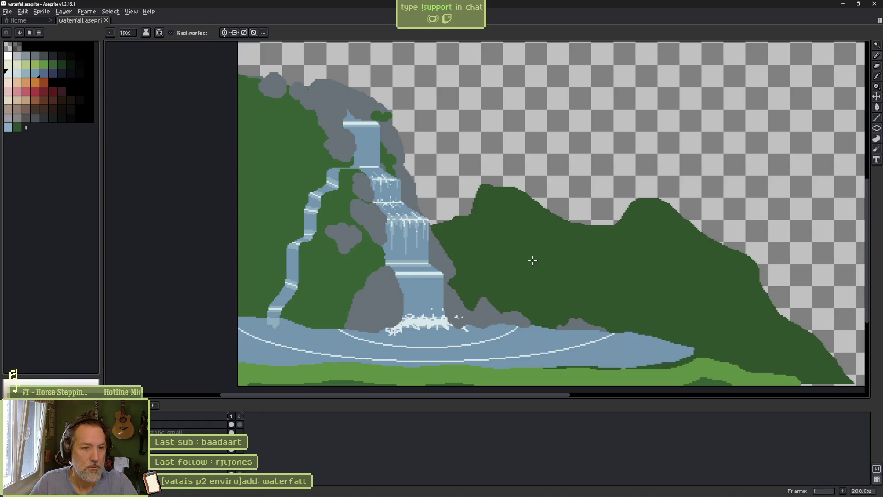
# Save the waterfall file and zoom in on the falls
pyautogui.click(425, 290)
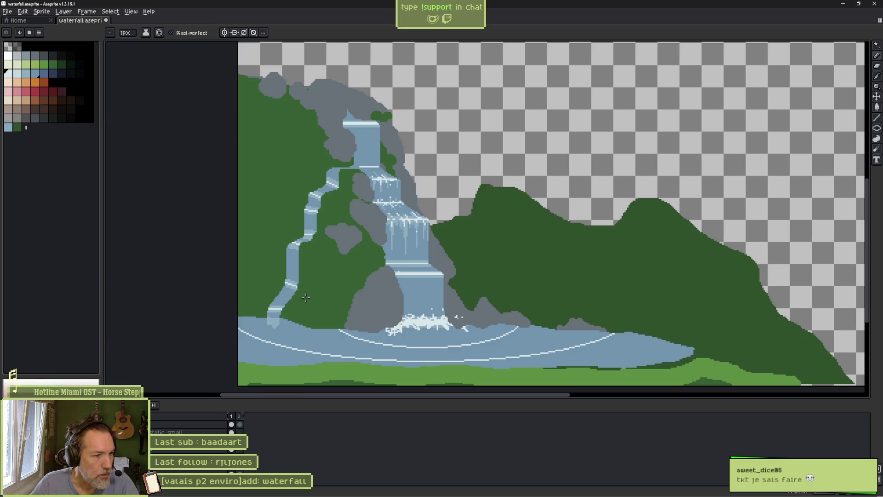
pyautogui.hotkey('ctrl', 's')
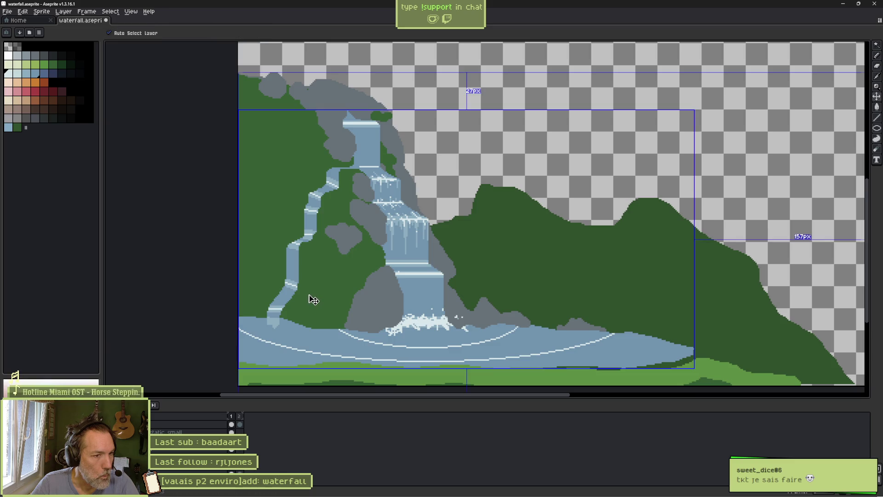
pyautogui.scroll(1, 370, 244)
pyautogui.scroll(1, 371, 244)
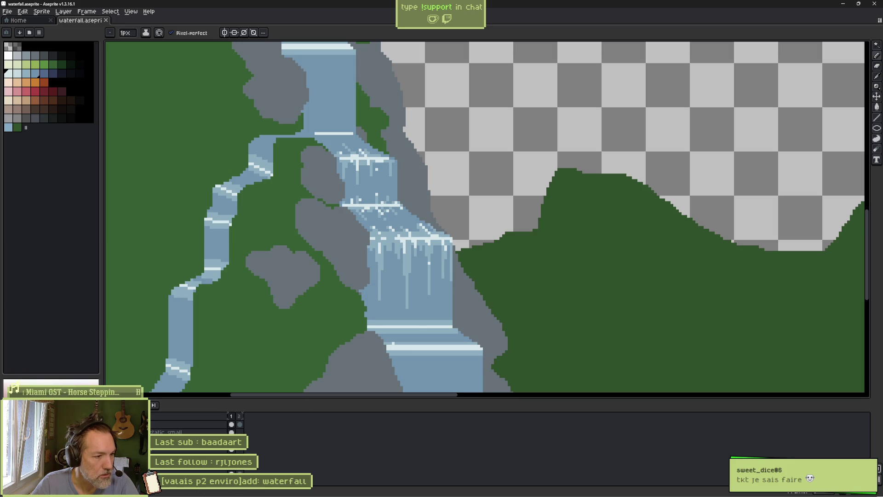
# Compare animation frames 1 and 2, ending on frame 2 zoomed in further
pyautogui.press('Right')
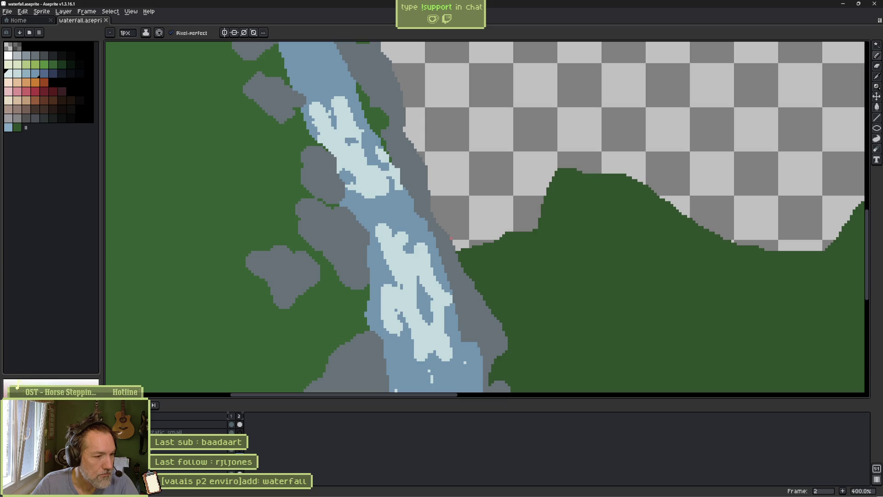
pyautogui.press('Left')
pyautogui.press('Right')
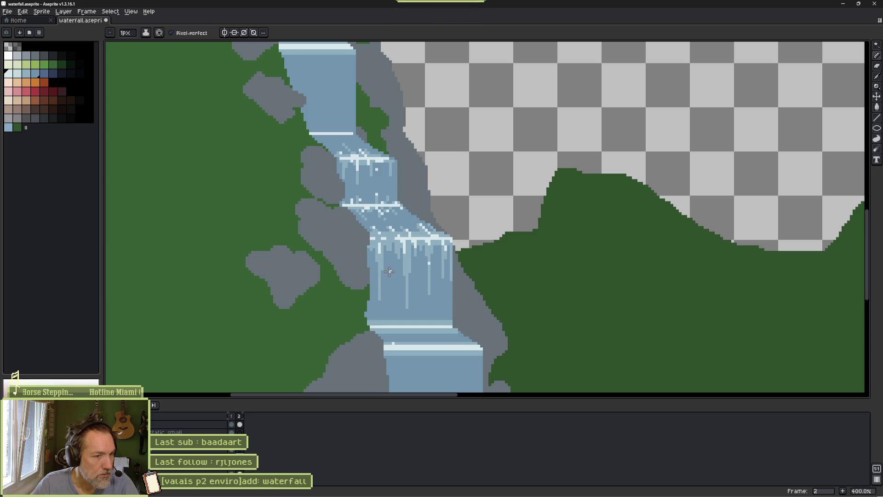
pyautogui.scroll(2, 413, 285)
pyautogui.scroll(1, 412, 285)
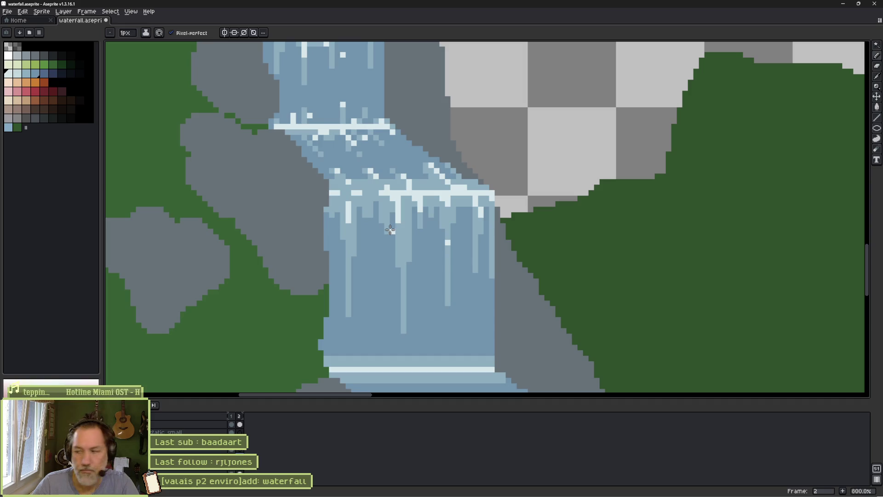
# Paint a short light streak down the falls, then cover a lower streak with base water blue
pyautogui.keyDown('alt'); pyautogui.click(364, 203); pyautogui.keyUp('alt')
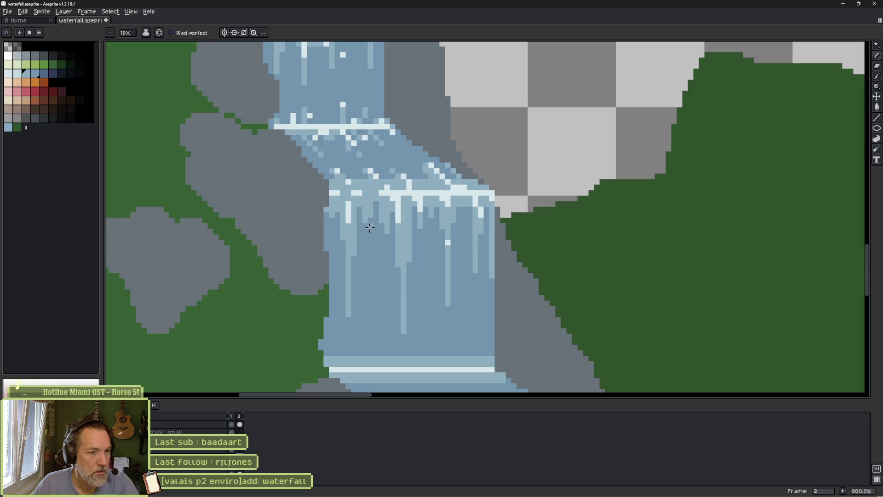
pyautogui.moveTo(370, 223); pyautogui.dragTo(370, 252)
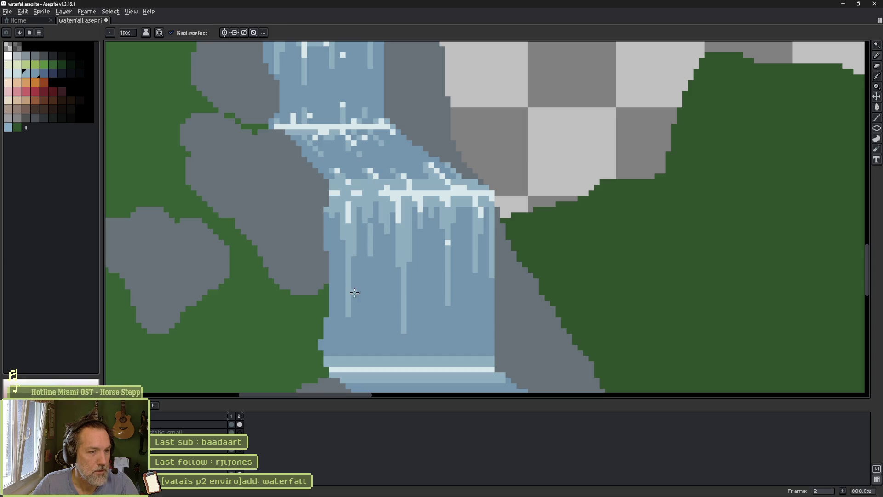
pyautogui.press('e')
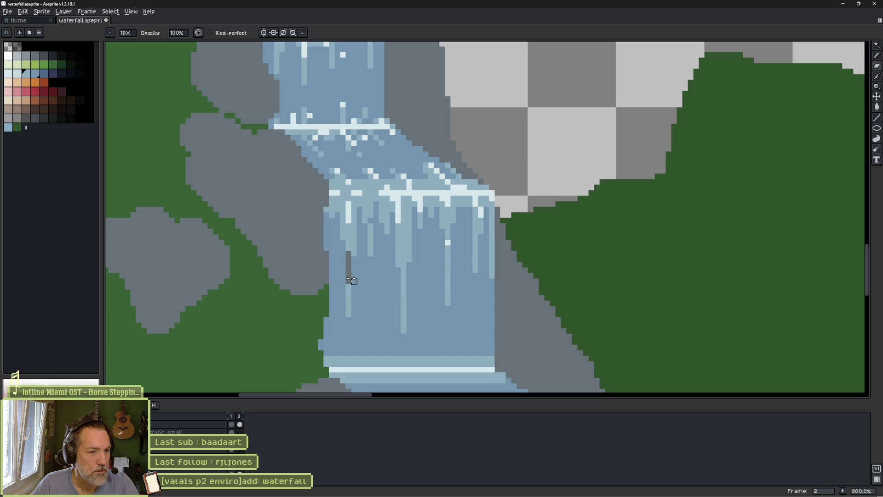
pyautogui.press('b')
pyautogui.keyDown('alt'); pyautogui.click(359, 280); pyautogui.keyUp('alt')
pyautogui.moveTo(348, 313)
pyautogui.mouseDown()
pyautogui.moveTo(349, 241)
pyautogui.moveTo(346, 337)
pyautogui.mouseUp()
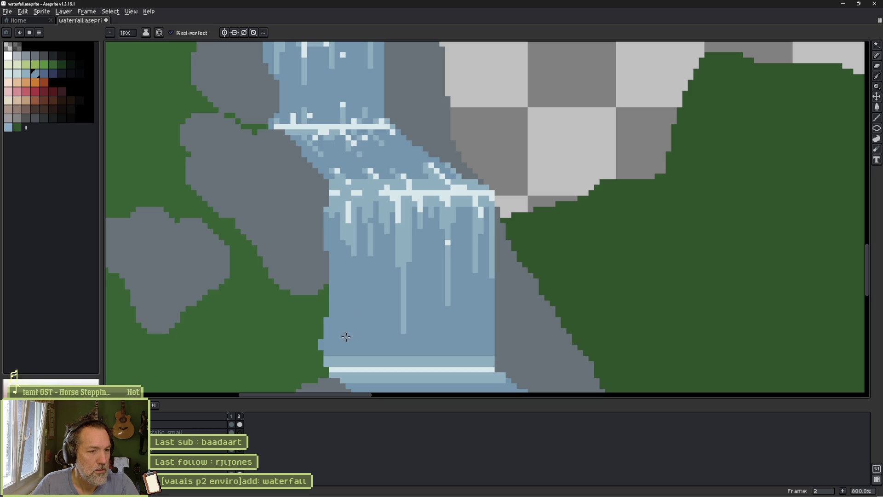
# Add and extend light streaks near the falls' base, cover one streak's top, and shift the right-edge streak inward
pyautogui.keyDown('alt'); pyautogui.click(404, 301); pyautogui.keyUp('alt')
pyautogui.click(184, 142)
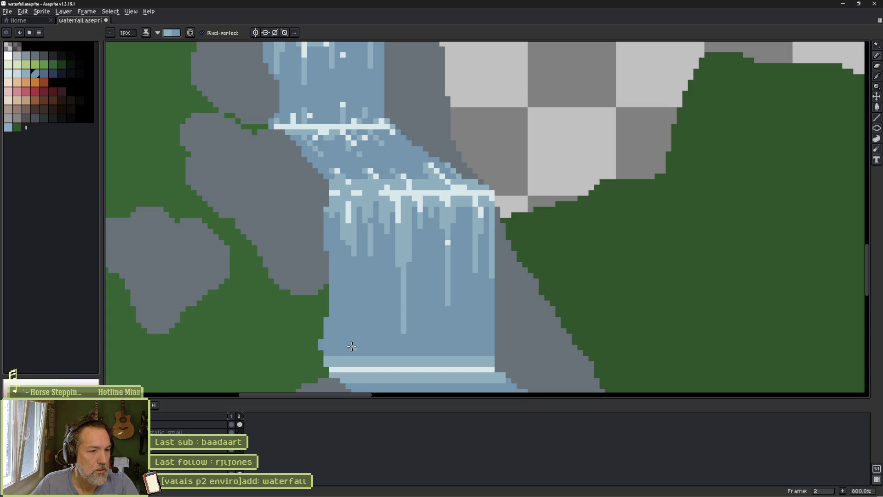
pyautogui.moveTo(354, 355); pyautogui.dragTo(354, 328)
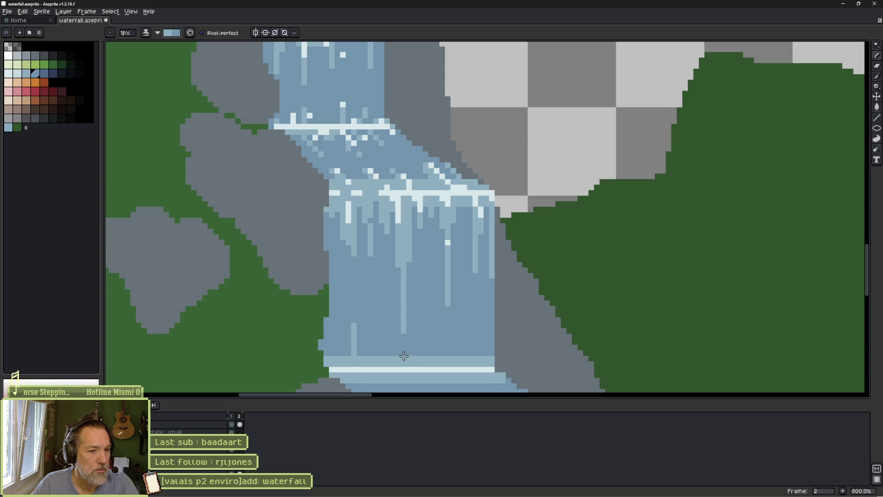
pyautogui.moveTo(403, 355); pyautogui.dragTo(403, 322)
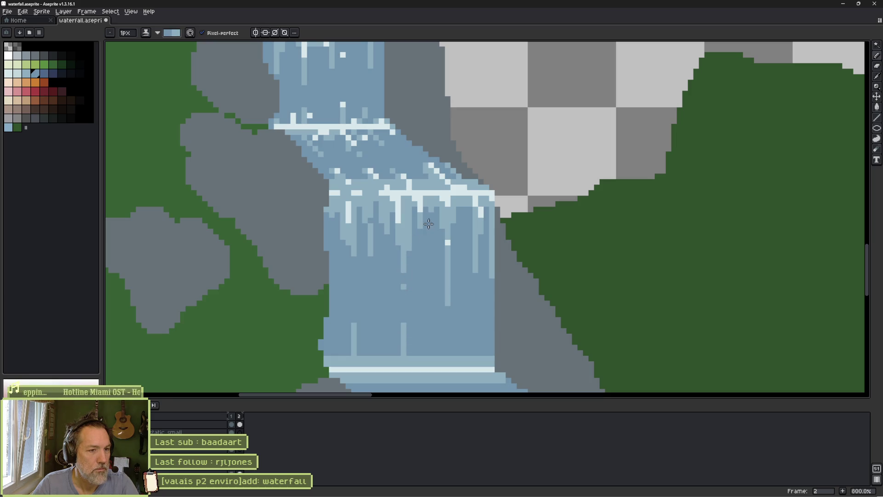
pyautogui.moveTo(426, 208)
pyautogui.mouseDown()
pyautogui.moveTo(424, 280)
pyautogui.moveTo(404, 280)
pyautogui.moveTo(404, 239)
pyautogui.mouseUp()
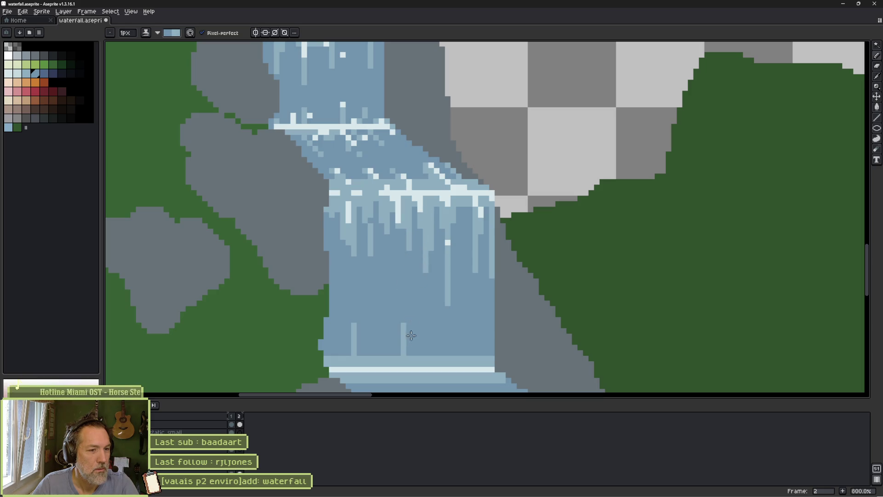
pyautogui.moveTo(388, 344); pyautogui.dragTo(388, 355)
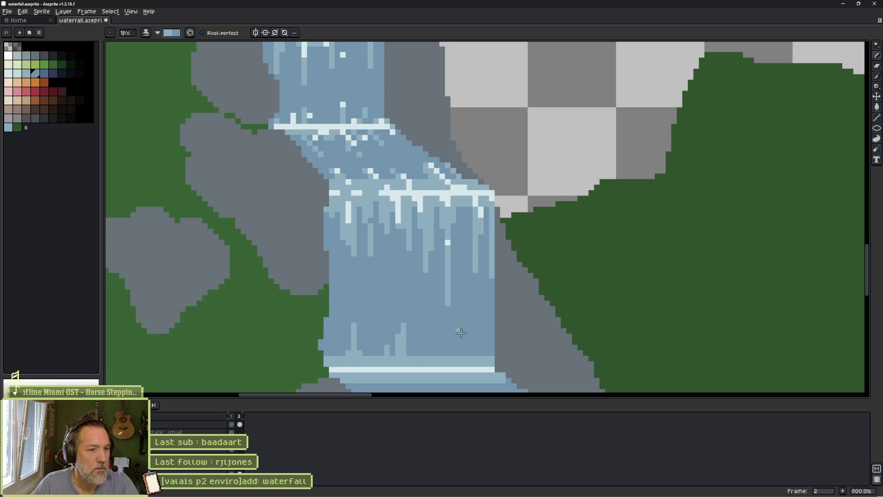
pyautogui.moveTo(446, 307); pyautogui.dragTo(447, 356)
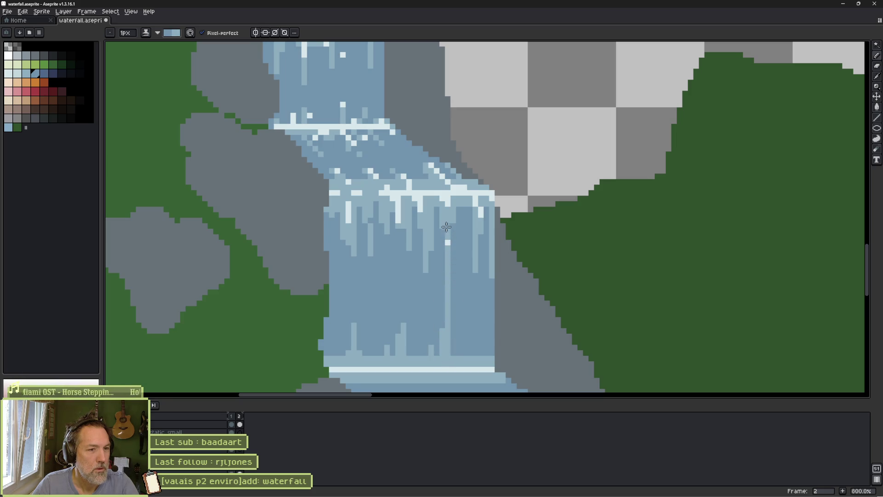
pyautogui.moveTo(447, 249); pyautogui.dragTo(446, 284)
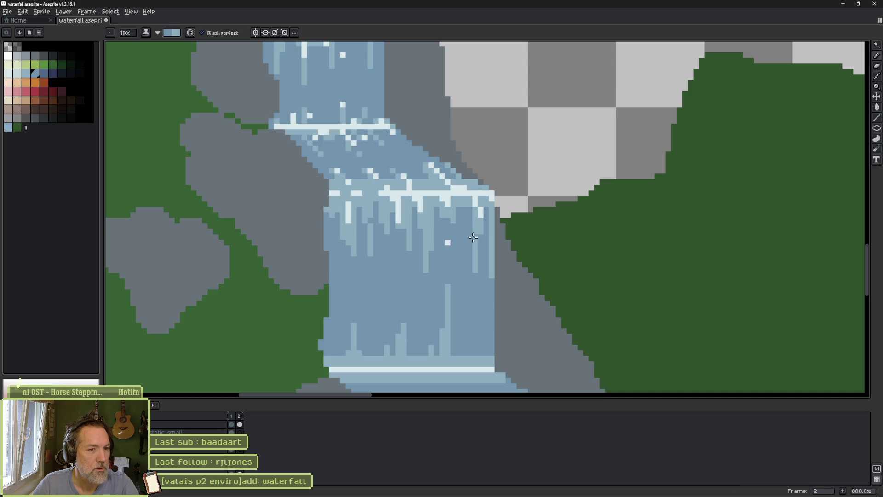
pyautogui.moveTo(491, 229)
pyautogui.mouseDown()
pyautogui.moveTo(492, 279)
pyautogui.moveTo(474, 339)
pyautogui.mouseUp()
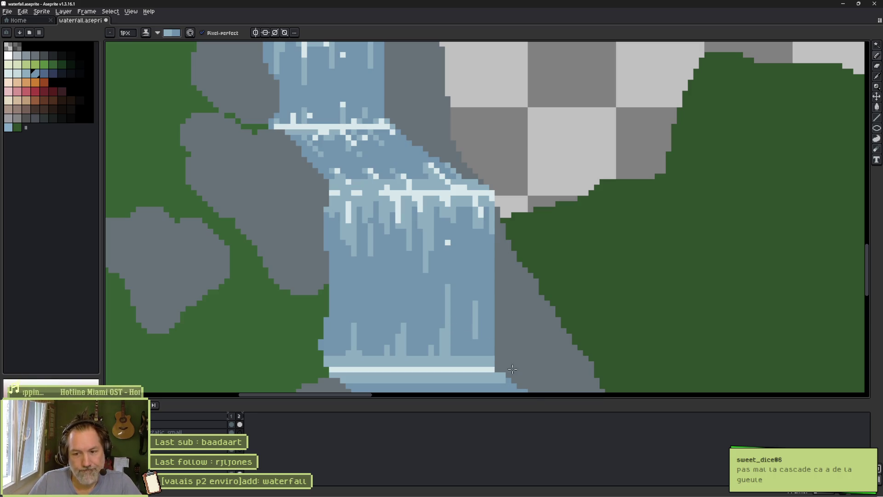
# View the 'Galerie des nuisibles' screenshot in Discord's #show-me-your-project channel, then return to Aseprite
pyautogui.click(552, 493)
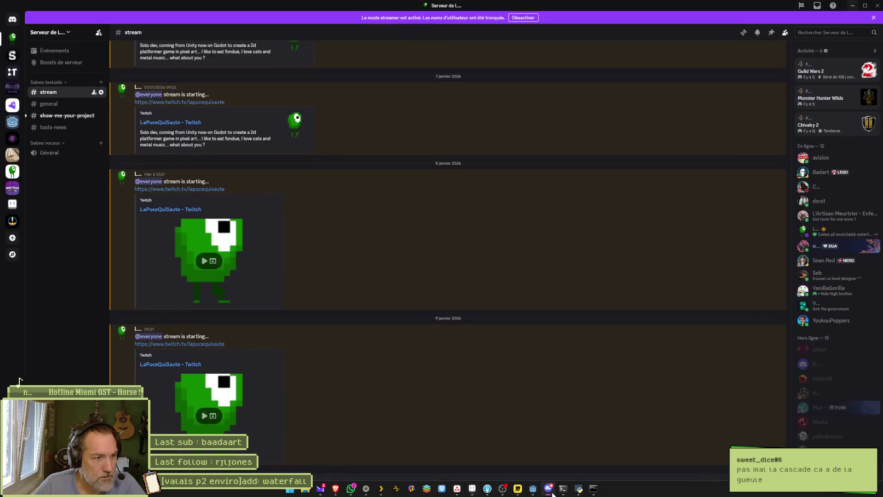
pyautogui.click(69, 116)
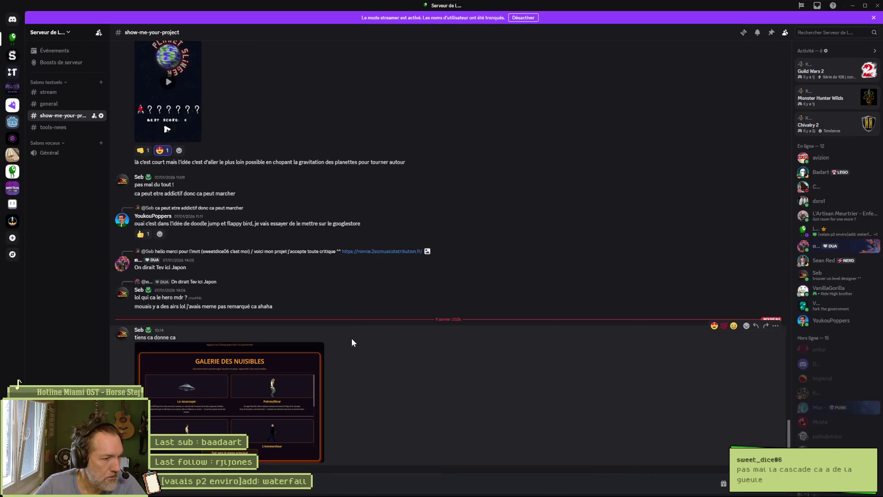
pyautogui.click(302, 389)
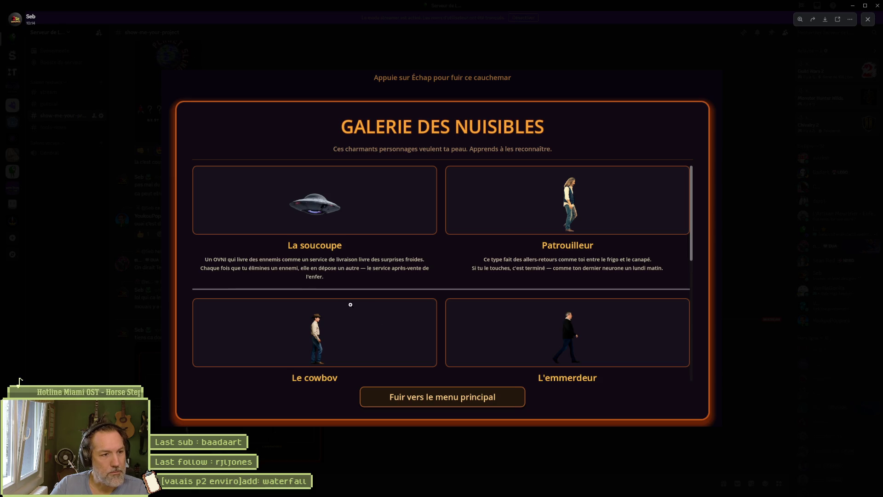
pyautogui.press('Escape')
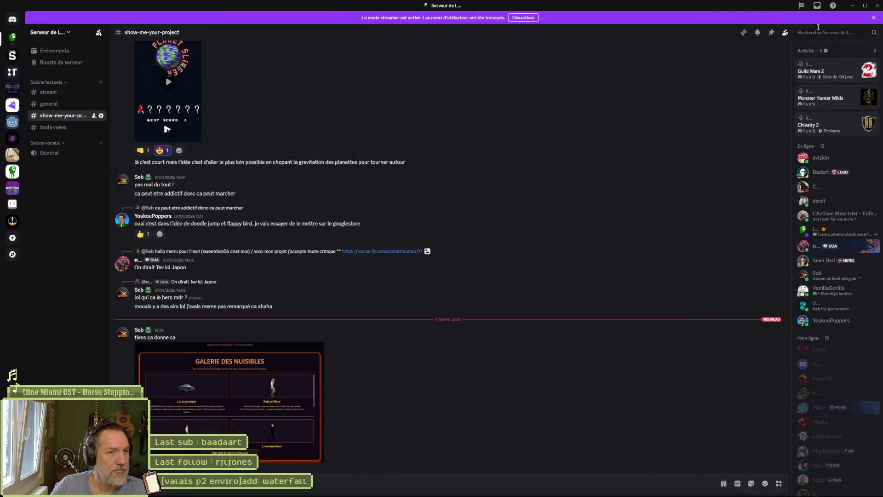
pyautogui.click(853, 6)
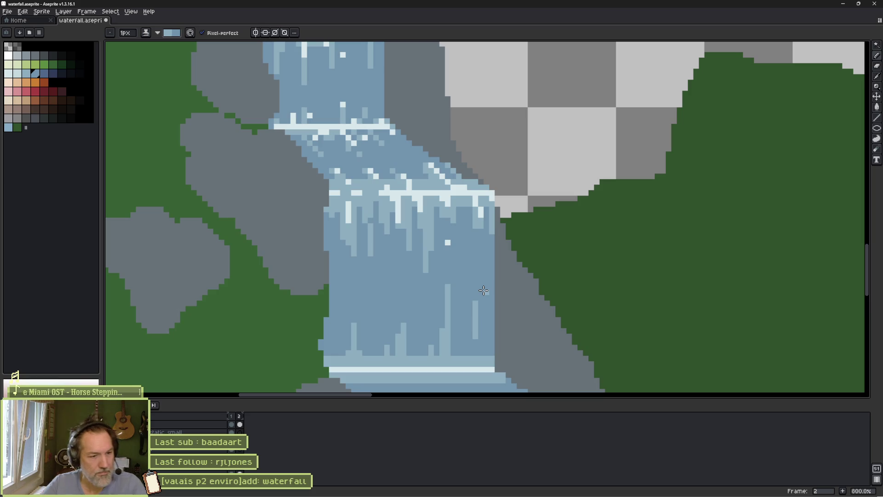
# Flip repeatedly between the two animation frames to compare the falls, ending on frame 1
pyautogui.press(',')
pyautogui.press('.')
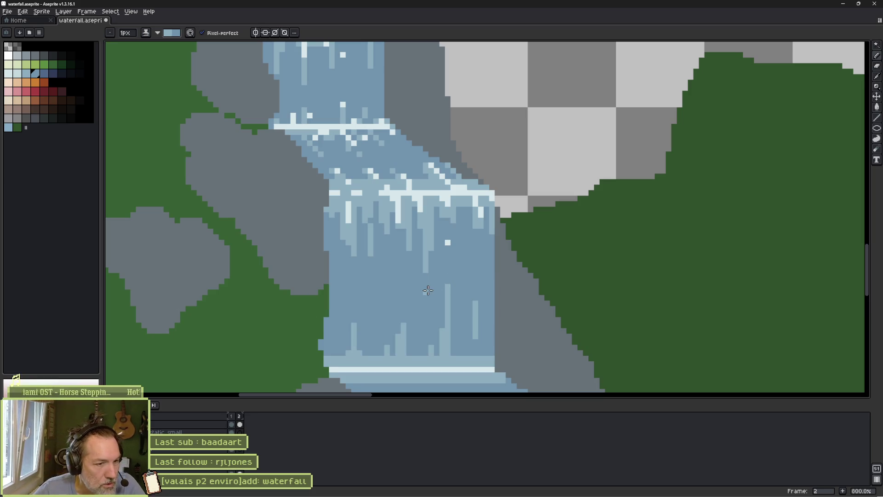
pyautogui.press(',')
pyautogui.press('.')
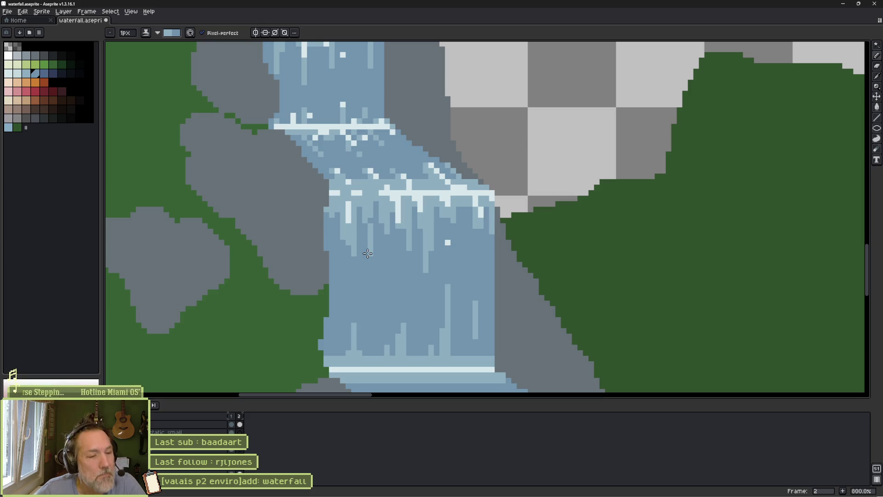
pyautogui.press(',')
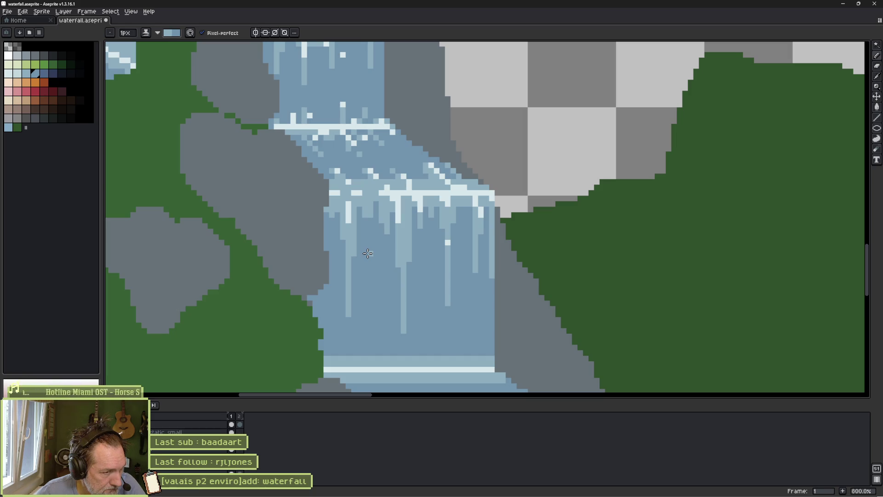
pyautogui.press('.')
pyautogui.press(',')
pyautogui.press('.')
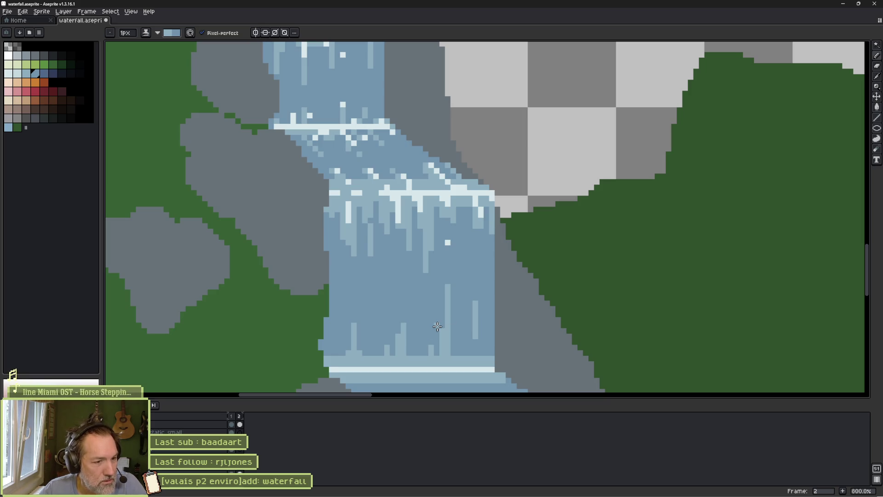
pyautogui.press(',')
pyautogui.press('.')
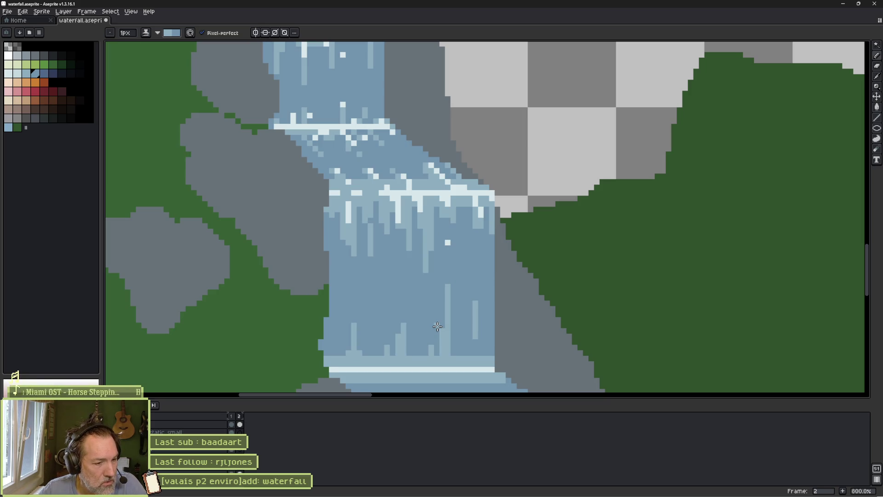
pyautogui.press(',')
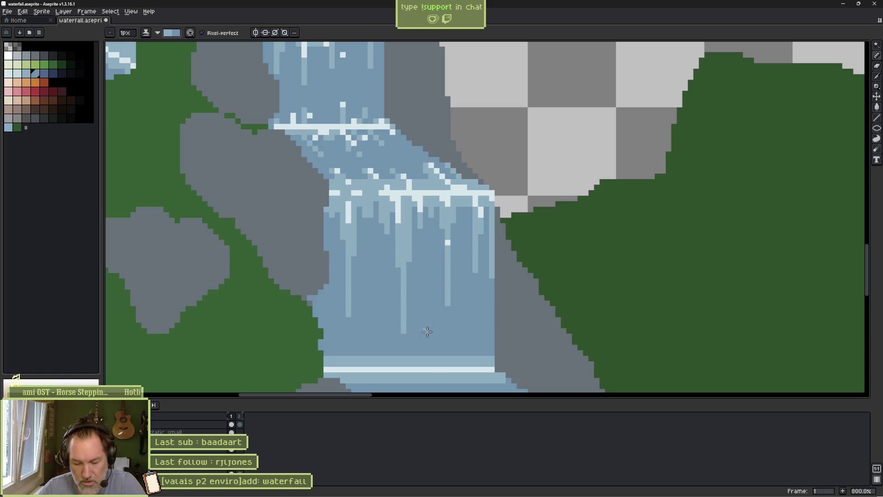
pyautogui.press('.')
pyautogui.press(',')
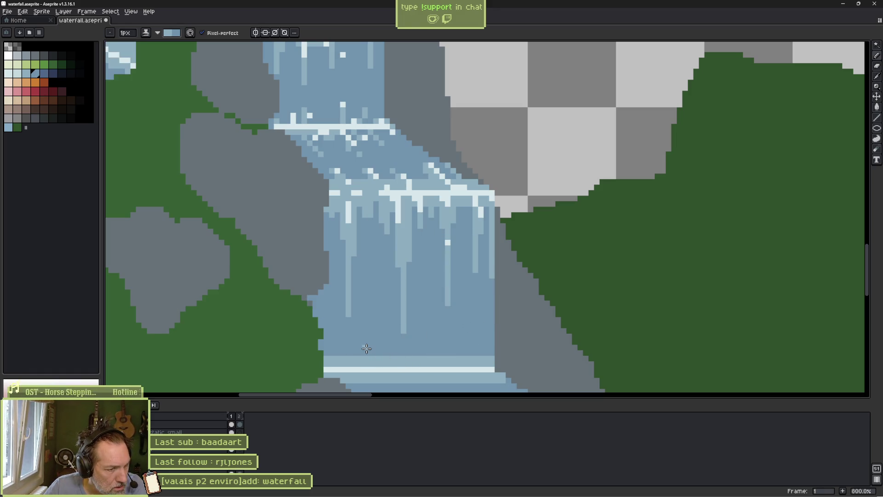
pyautogui.press('.')
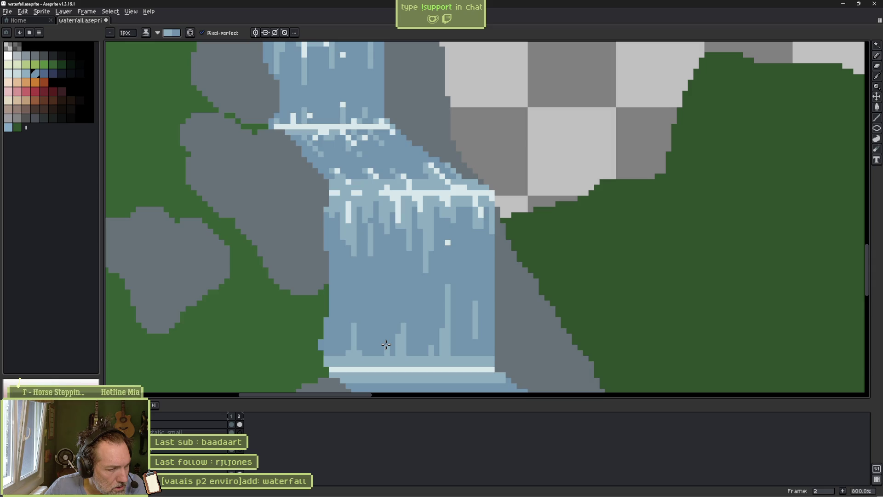
pyautogui.press(',')
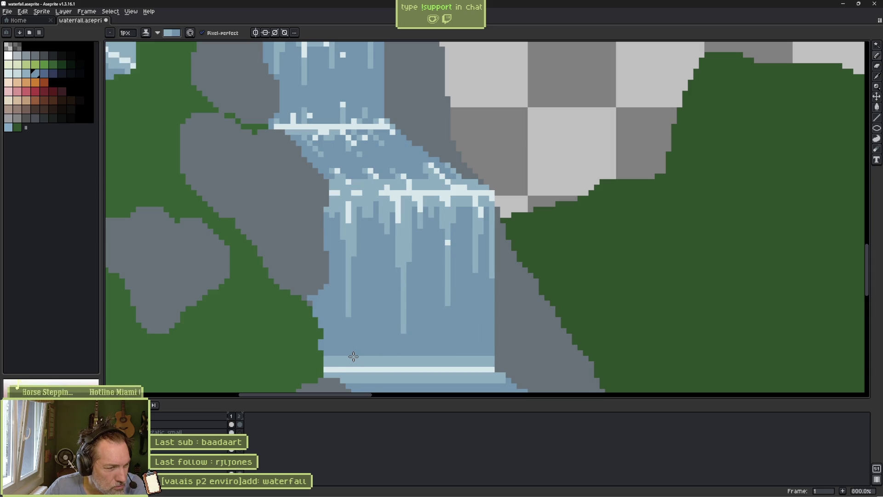
# Paint light-blue vertical streaks on the lower fall in frame 1, including right-side and mid-waterfall streaks
pyautogui.moveTo(353, 357)
pyautogui.mouseDown()
pyautogui.moveTo(353, 306)
pyautogui.moveTo(348, 361)
pyautogui.moveTo(342, 347)
pyautogui.moveTo(352, 358)
pyautogui.mouseUp()
pyautogui.press('.')
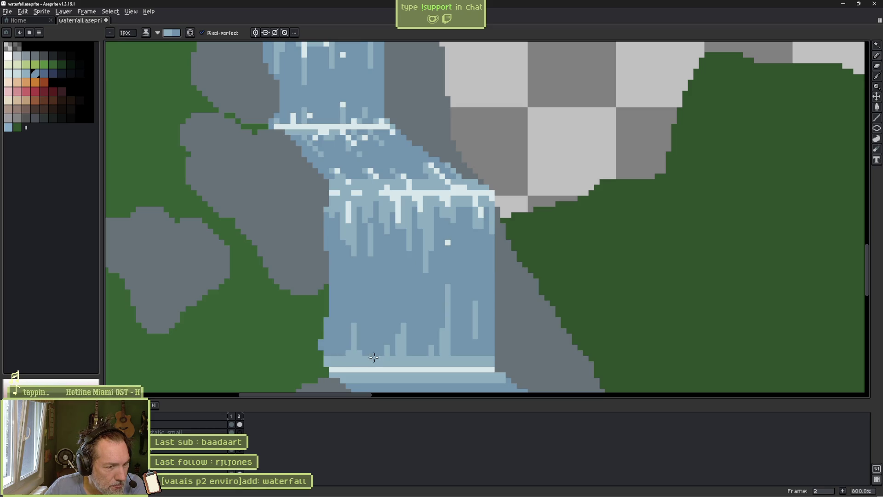
pyautogui.press(',')
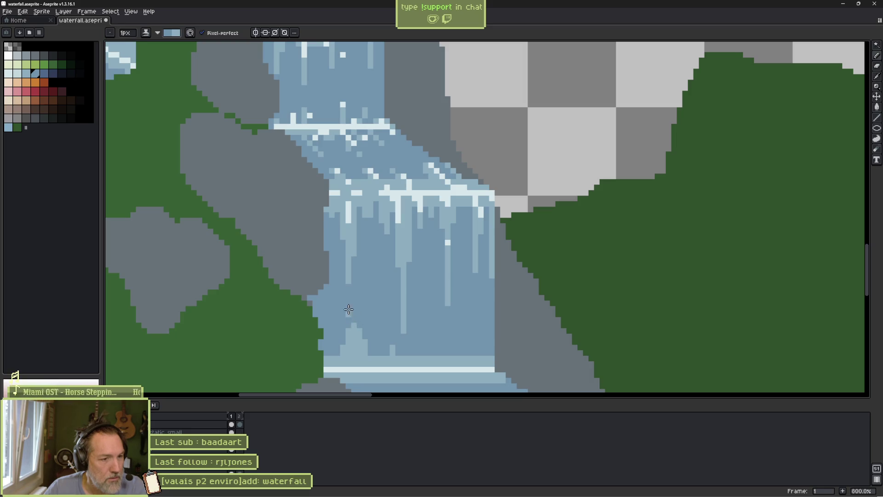
pyautogui.moveTo(354, 329)
pyautogui.mouseDown()
pyautogui.moveTo(363, 296)
pyautogui.moveTo(355, 356)
pyautogui.mouseUp()
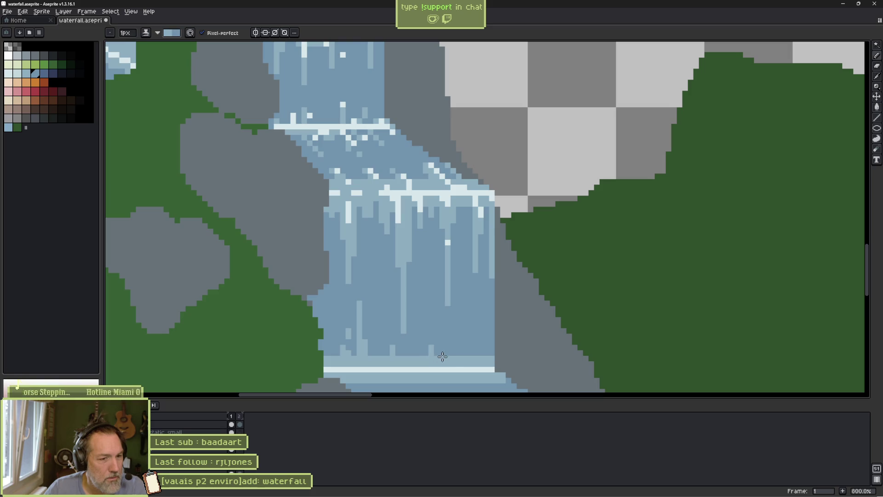
pyautogui.moveTo(474, 356)
pyautogui.mouseDown()
pyautogui.moveTo(475, 301)
pyautogui.moveTo(482, 357)
pyautogui.mouseUp()
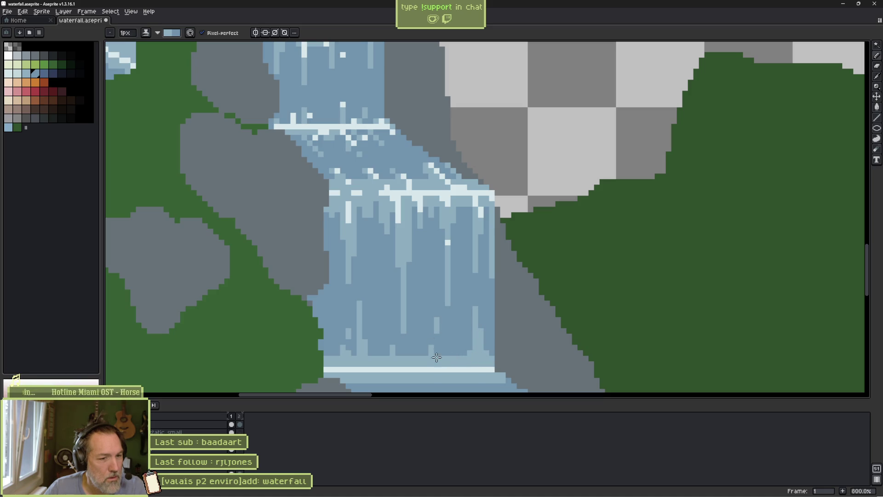
pyautogui.moveTo(437, 334); pyautogui.dragTo(404, 279)
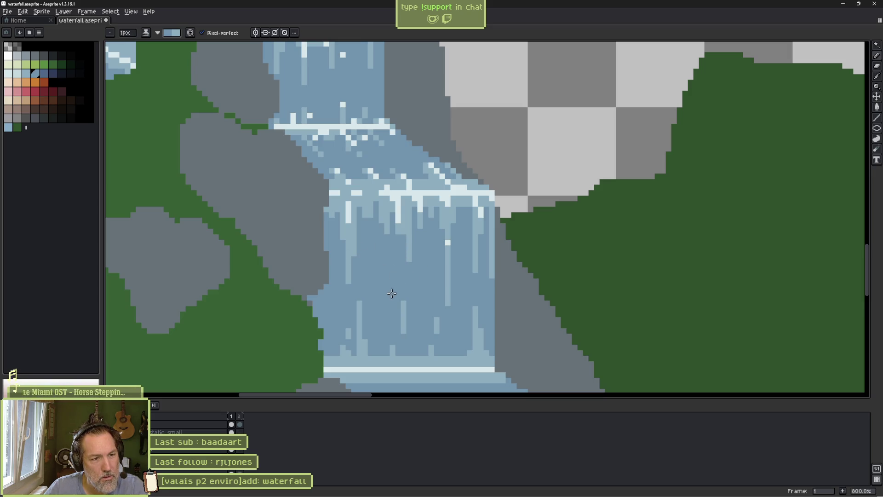
pyautogui.scroll(-3, 398, 300)
pyautogui.scroll(-2, 480, 318)
pyautogui.scroll(4, 460, 310)
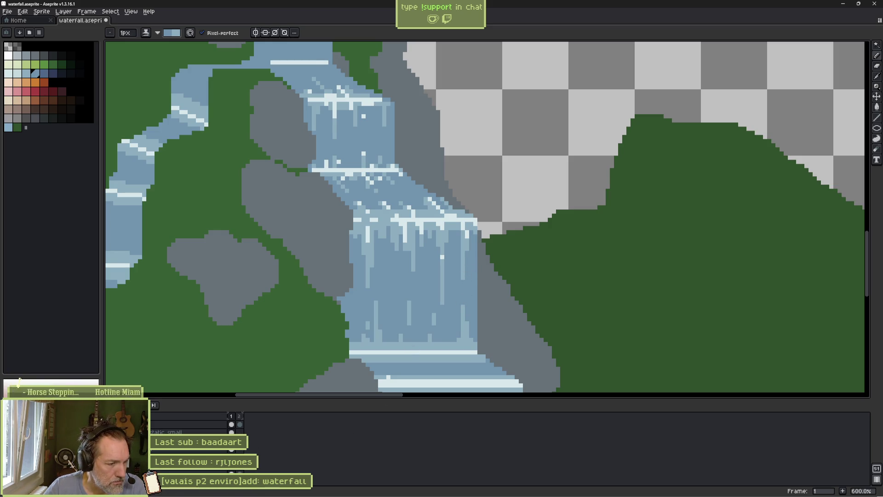
# Play the two-frame waterfall animation, noticing frame 2 lacks frame 1's left stream
pyautogui.press('Right')
pyautogui.press('b')
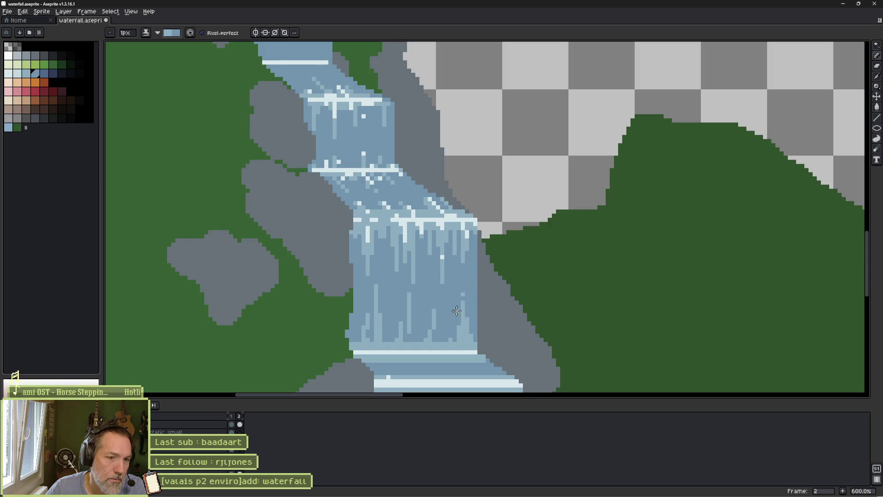
pyautogui.press('Return')
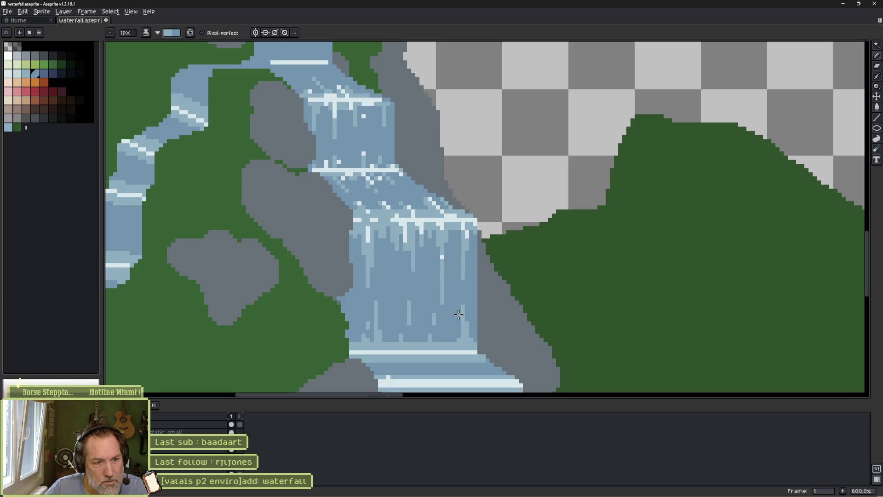
pyautogui.press('Return')
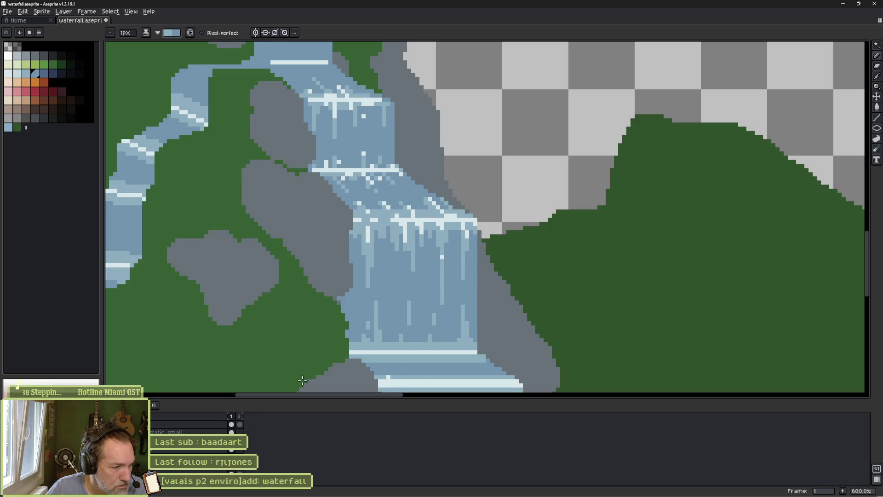
pyautogui.press('.')
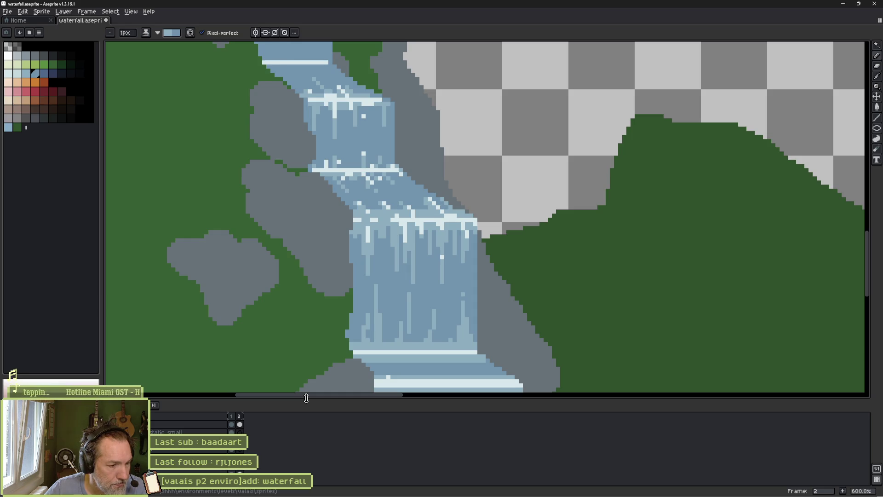
pyautogui.press('Return')
pyautogui.press('Return')
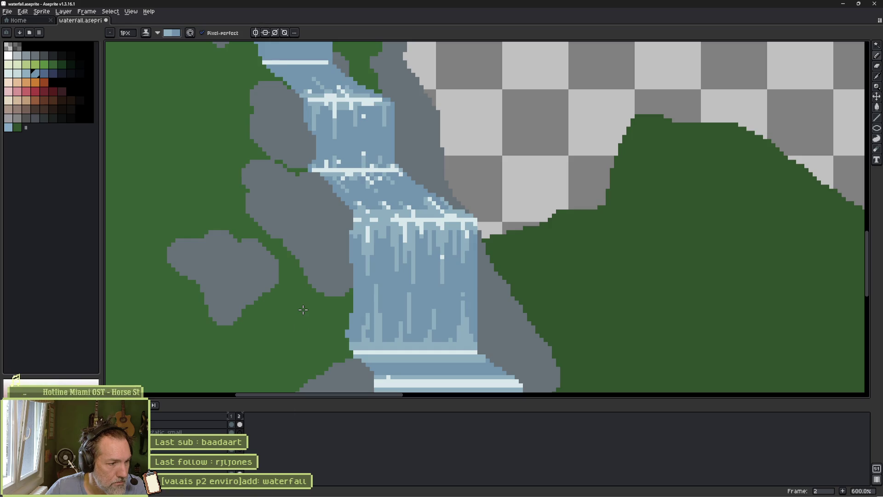
pyautogui.press('Left')
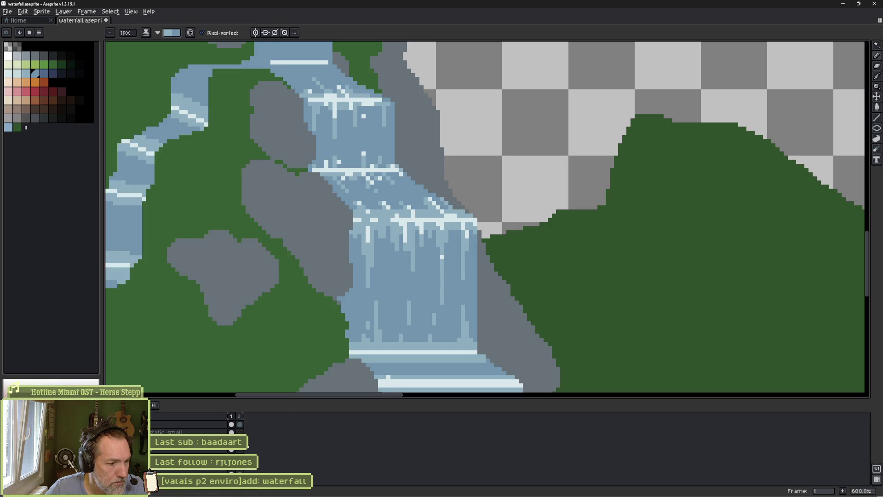
pyautogui.press('Right')
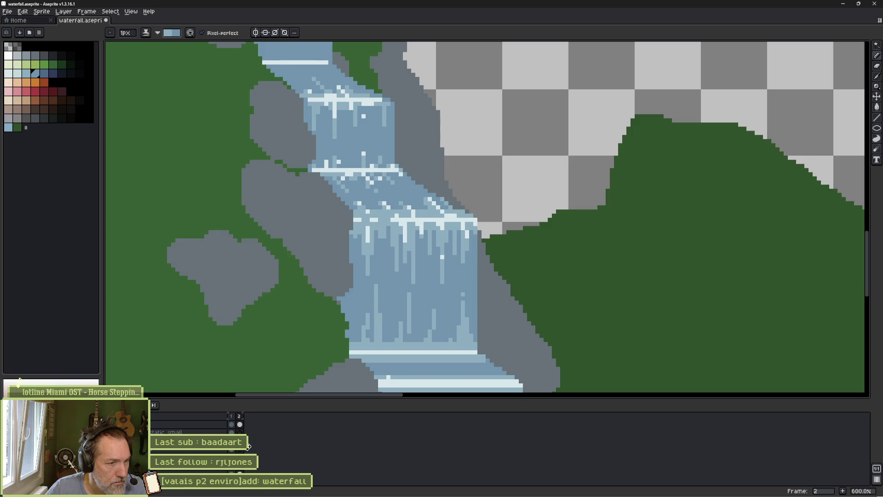
pyautogui.scroll(-5, 267, 285)
# Save waterfall.aseprite and play the animation, stopping on frame 2
pyautogui.hotkey('ctrl', 's')
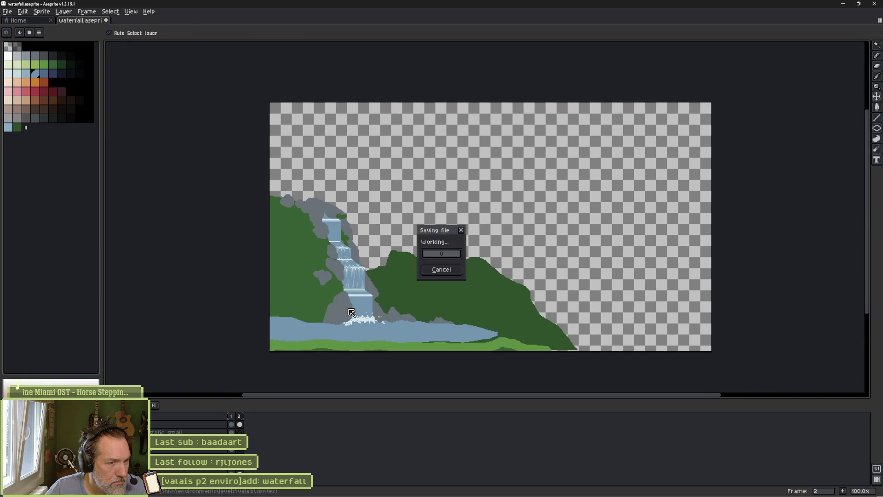
pyautogui.press('Return')
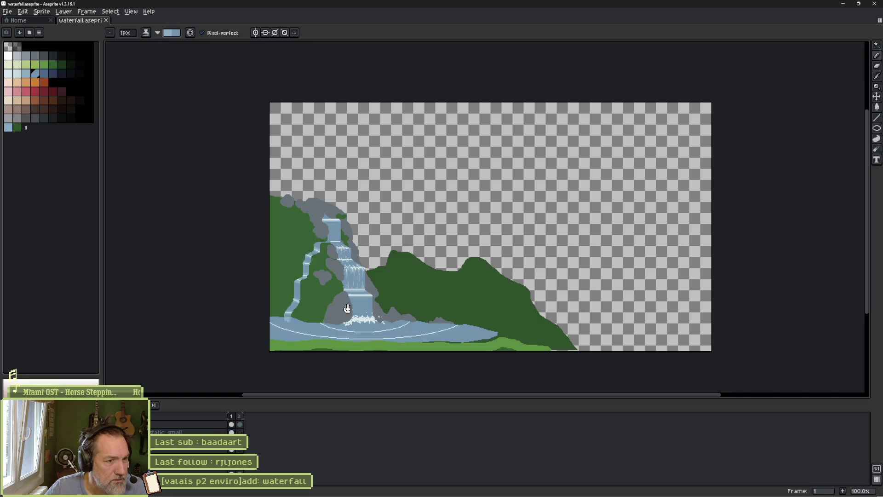
pyautogui.press('Return')
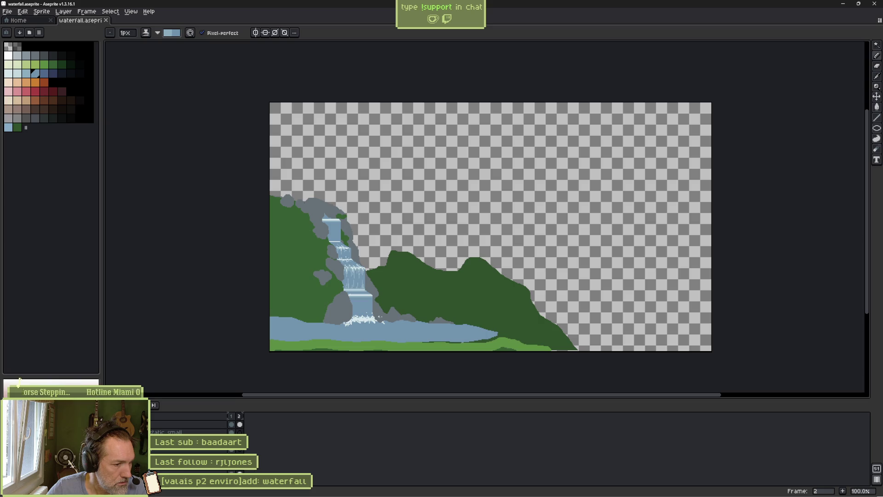
# Paste the left stream and pool ripples into frame 2's cels and save the file again
pyautogui.click(231, 431)
pyautogui.click(240, 432)
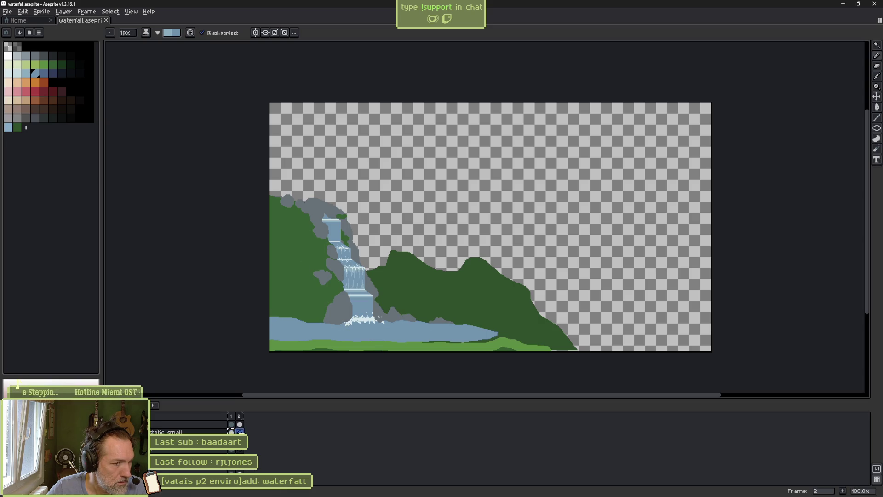
pyautogui.hotkey('ctrl', 'v')
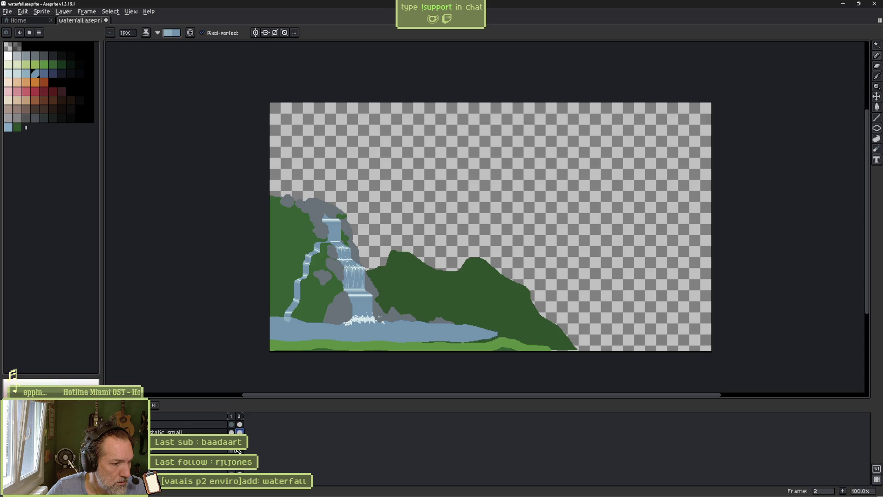
pyautogui.click(236, 452)
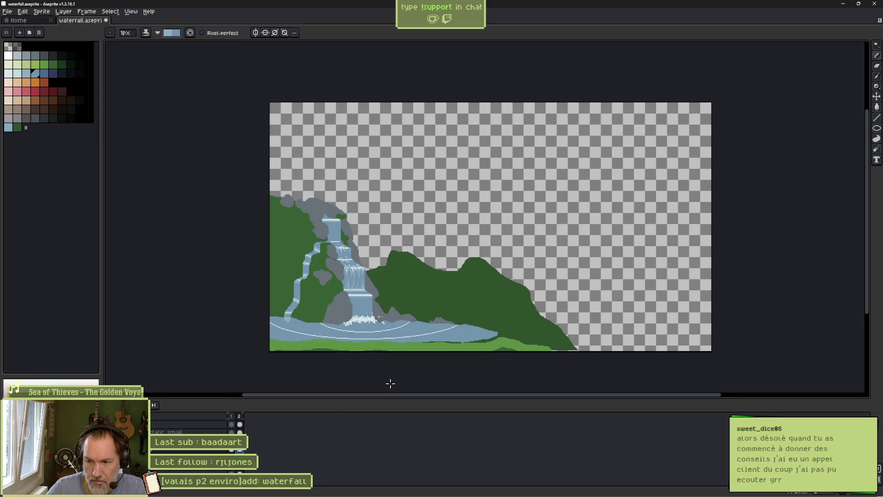
pyautogui.hotkey('ctrl', 's')
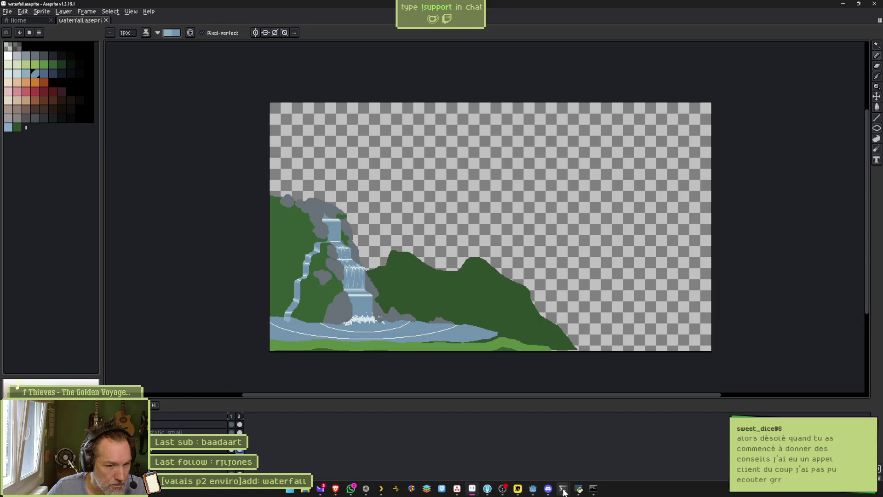
# Enlarge the shared 'Galerie des nuisibles' image in Discord, showing its four enemy cards
pyautogui.click(548, 488)
pyautogui.click(283, 404)
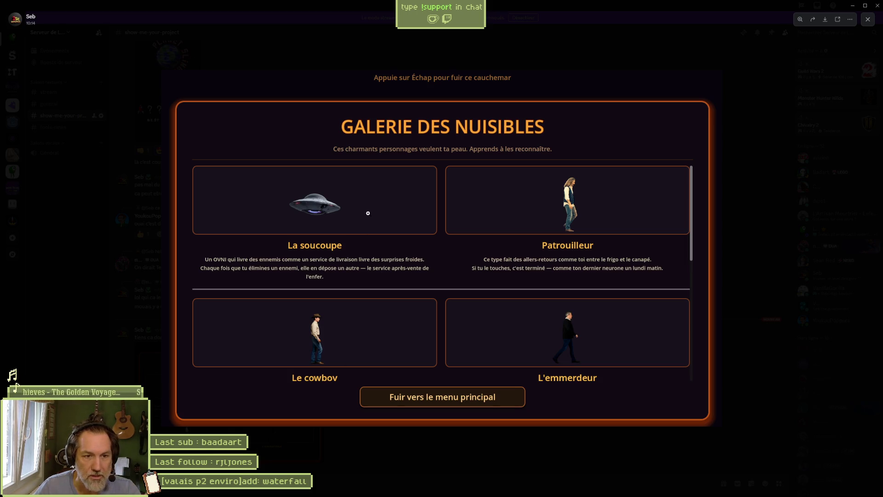
# Run the valais_mase_p2 level in Godot to see the waterfall, stop it with F8, and return to Aseprite
pyautogui.hotkey('alt', 'Tab')
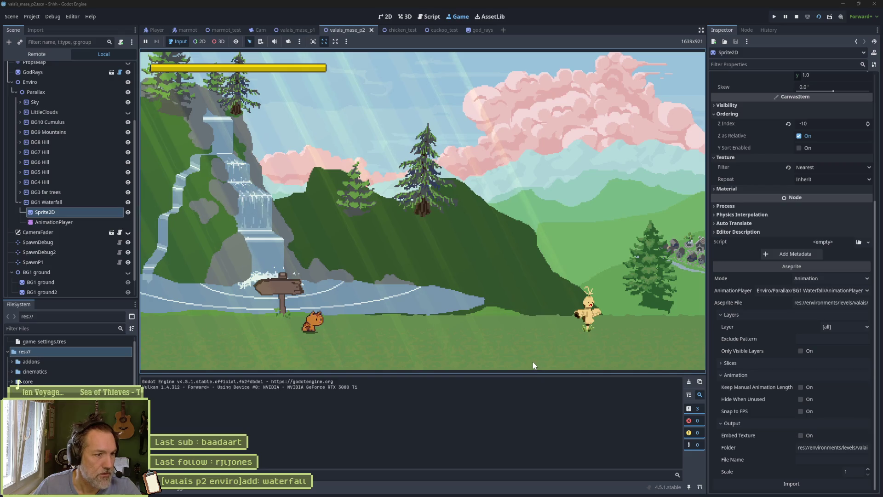
pyautogui.press('F8')
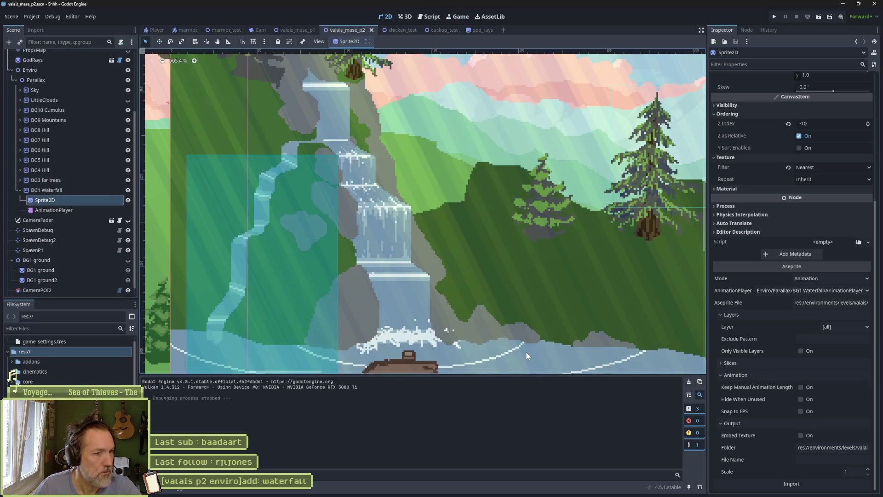
pyautogui.hotkey('alt', 'Tab')
pyautogui.scroll(3, 396, 290)
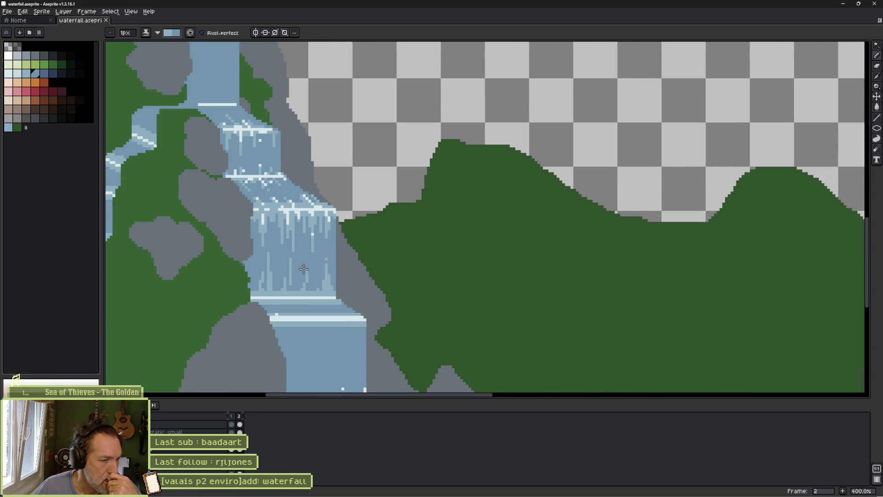
pyautogui.scroll(3, 290, 263)
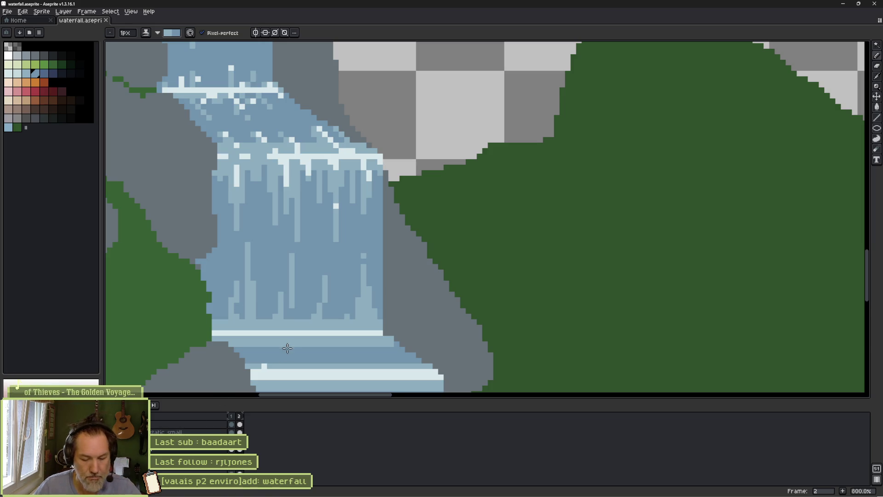
pyautogui.keyDown('ctrl'); pyautogui.click(328, 273); pyautogui.keyUp('ctrl')
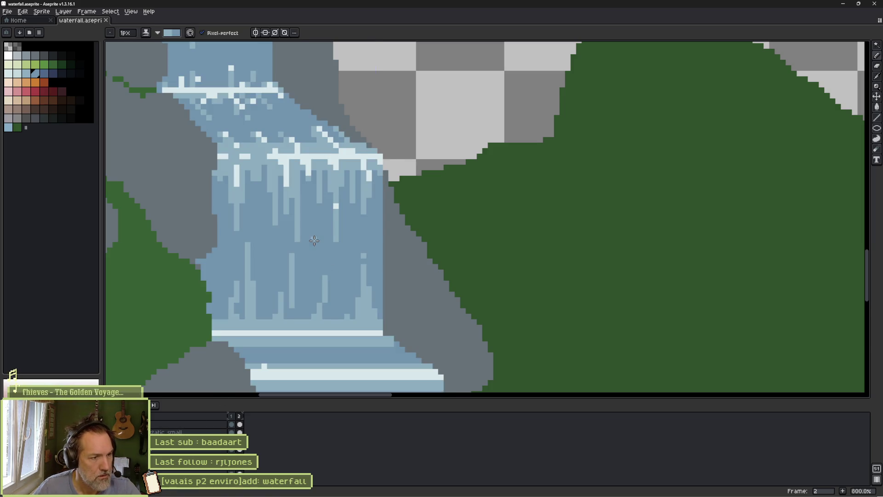
pyautogui.press(',')
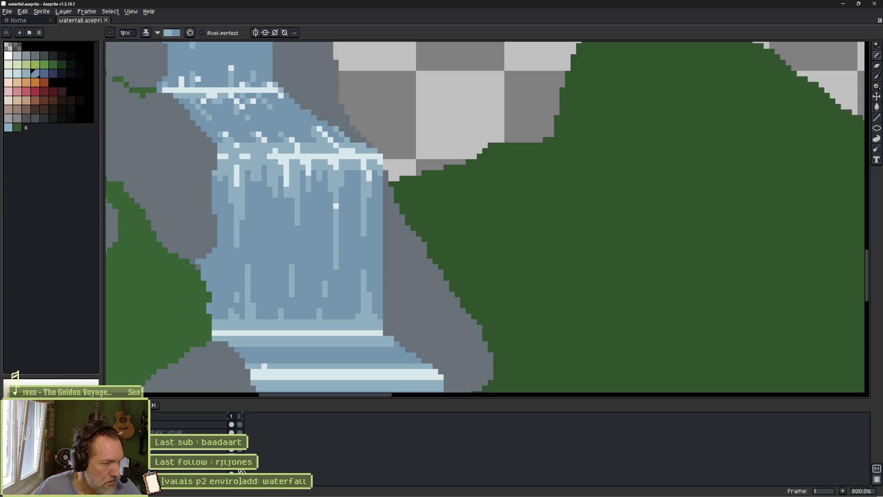
pyautogui.press('.')
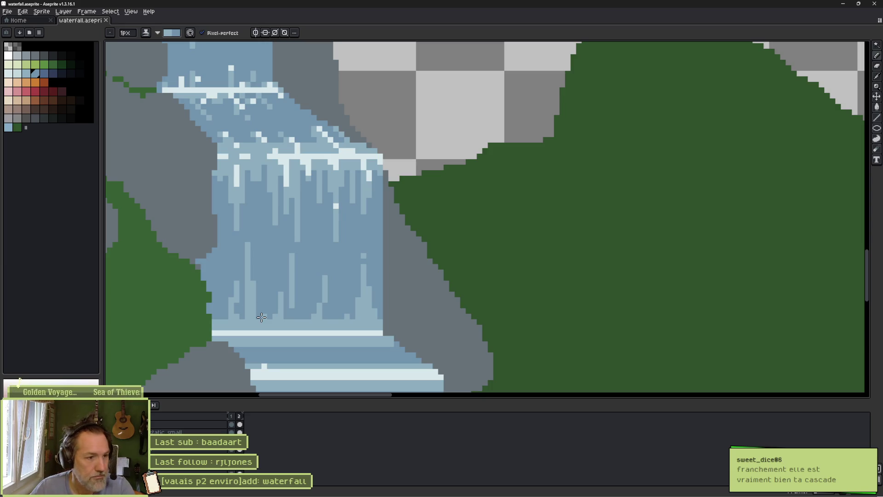
pyautogui.press(',')
pyautogui.press('.')
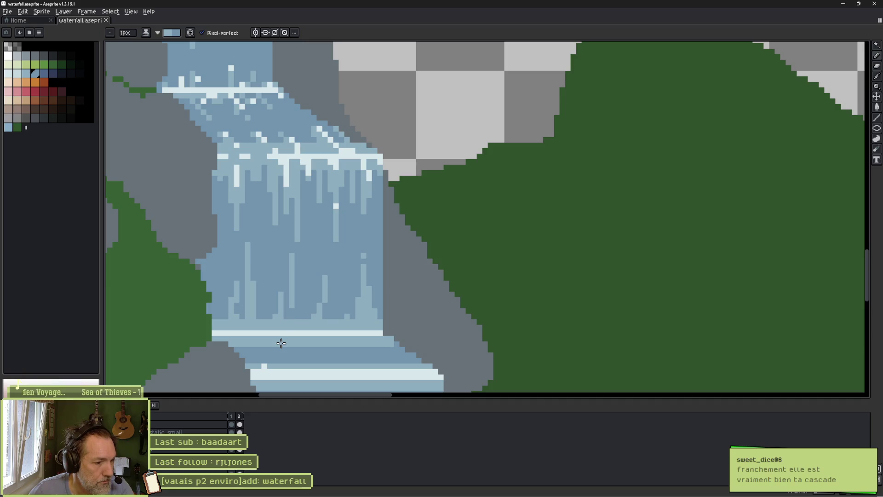
pyautogui.press(',')
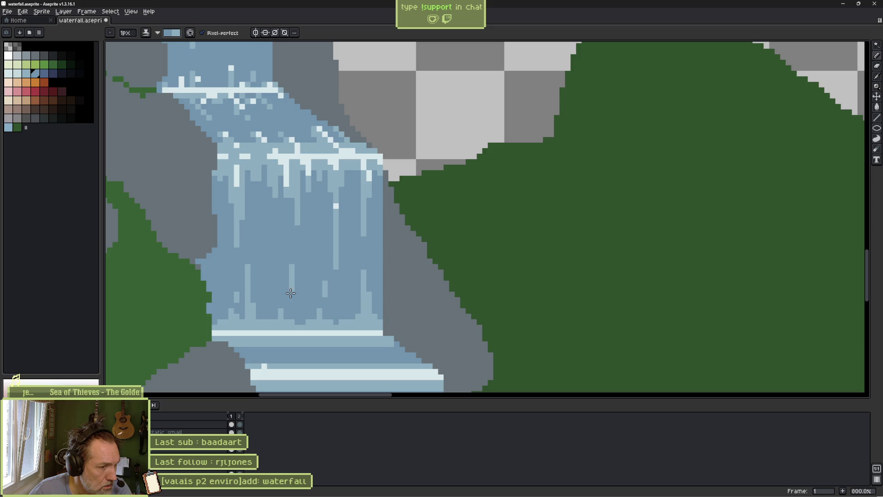
# Flip back and forth between the two frames to preview the falling-water motion
pyautogui.press('.')
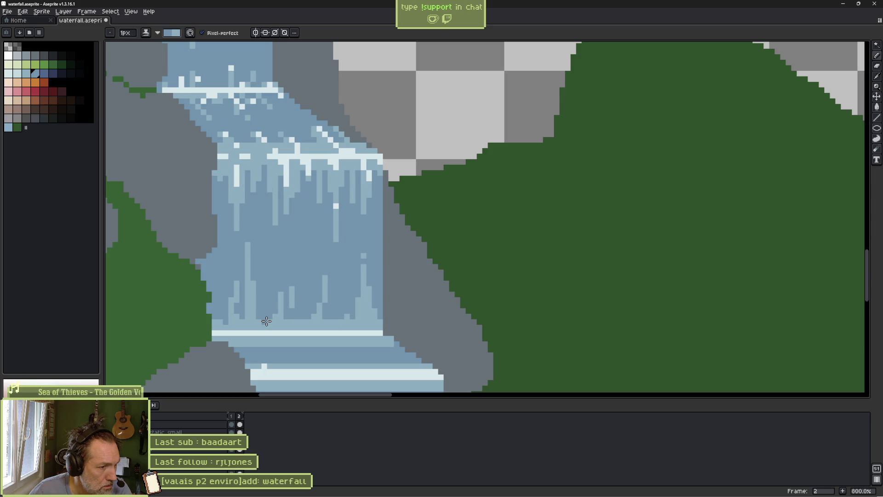
pyautogui.press(',')
pyautogui.press('.')
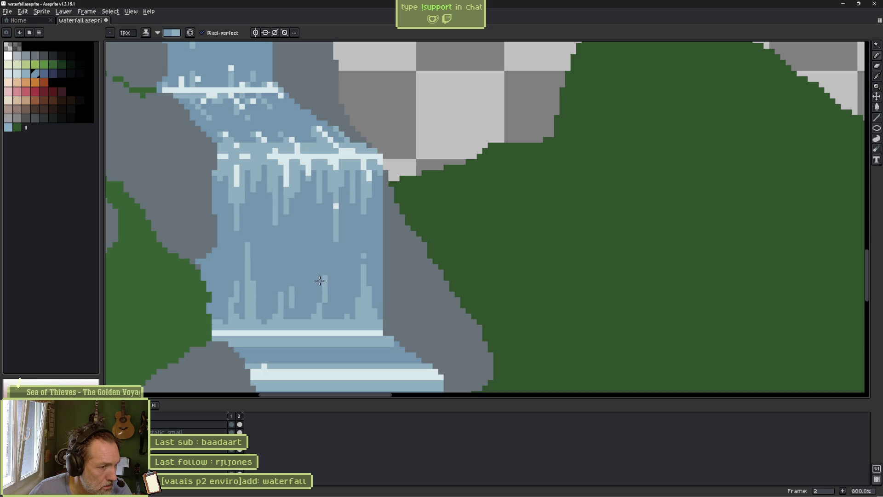
pyautogui.press(',')
pyautogui.press('.')
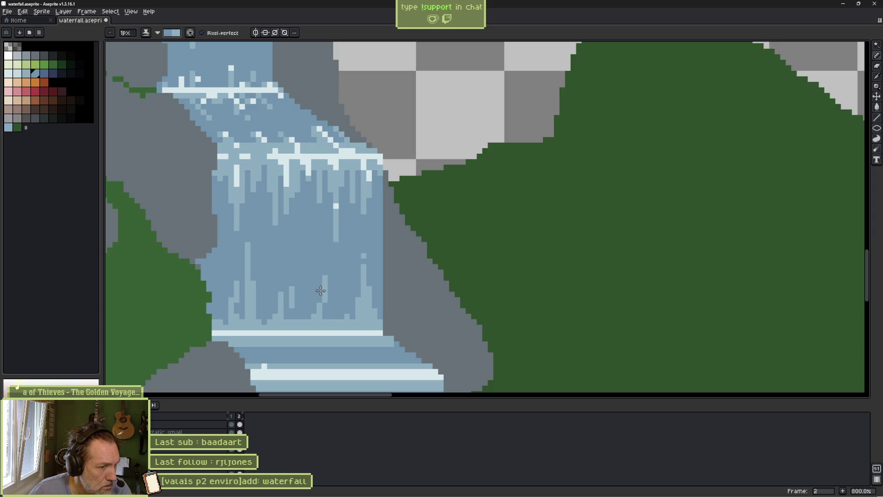
pyautogui.press(',')
pyautogui.press('.')
pyautogui.press(',')
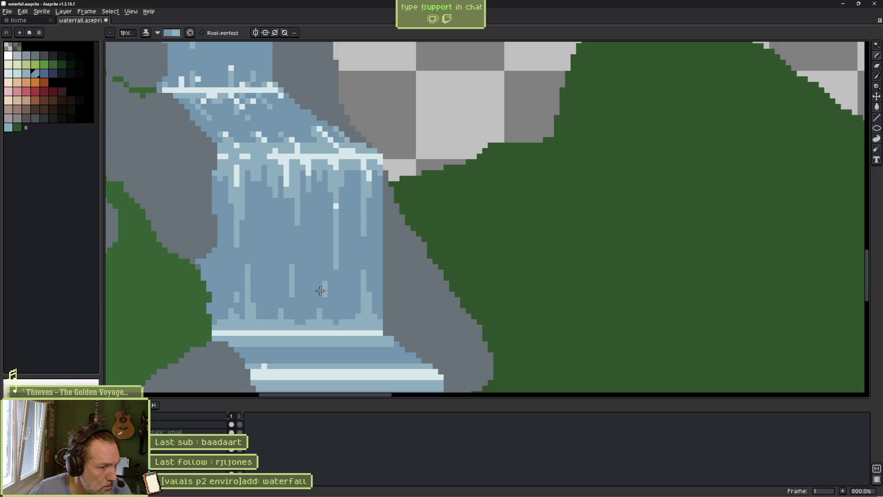
pyautogui.press('.')
pyautogui.press(',')
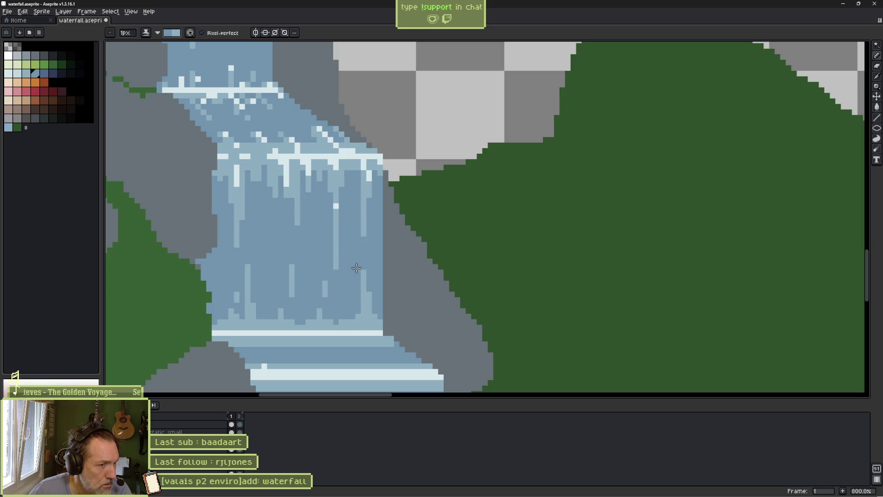
# Pick pale blues and add a light foam pixel to the waterfall in frame 2, comparing with frame 1
pyautogui.keyDown('alt'); pyautogui.click(293, 152); pyautogui.keyUp('alt')
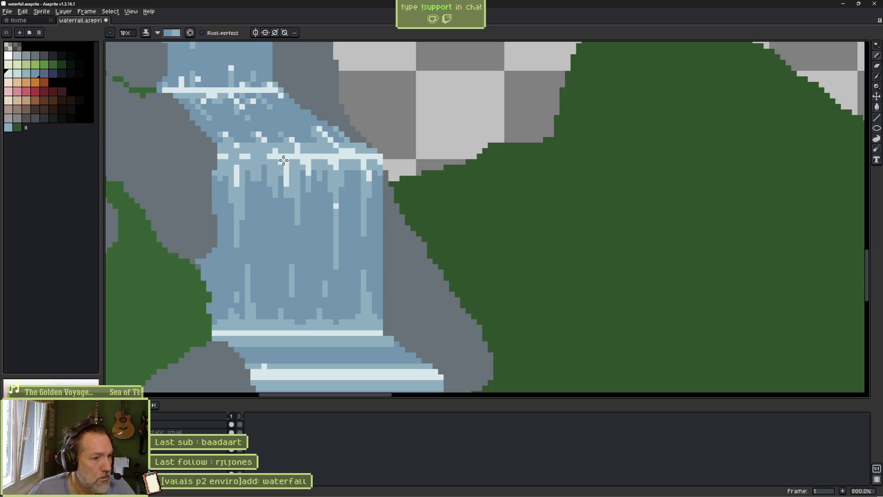
pyautogui.press('alt')
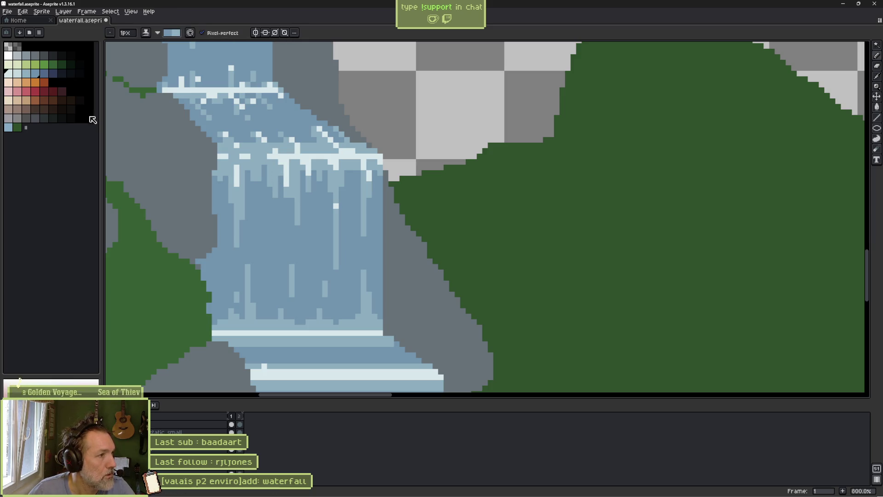
pyautogui.click(26, 74)
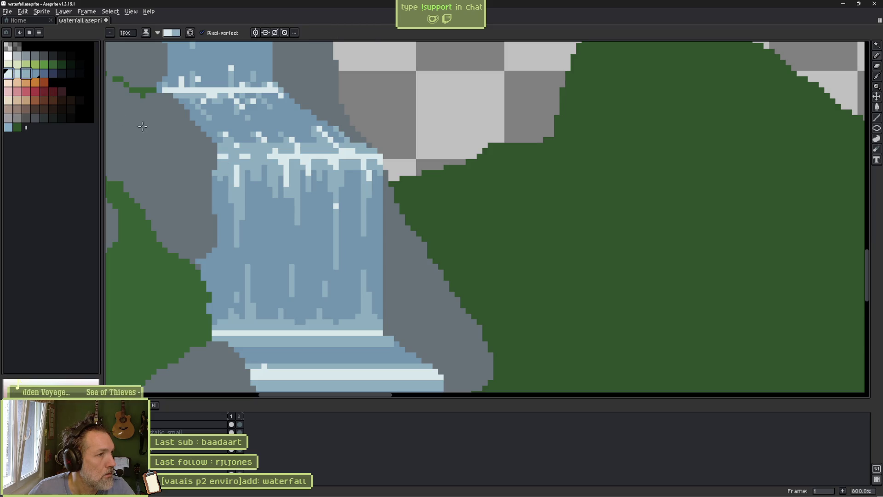
pyautogui.keyDown('alt'); pyautogui.click(246, 186); pyautogui.keyUp('alt')
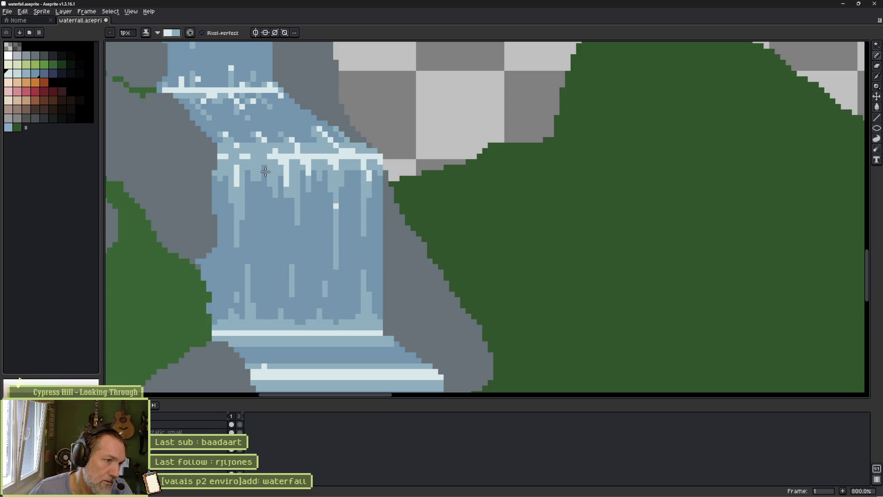
pyautogui.press('Right')
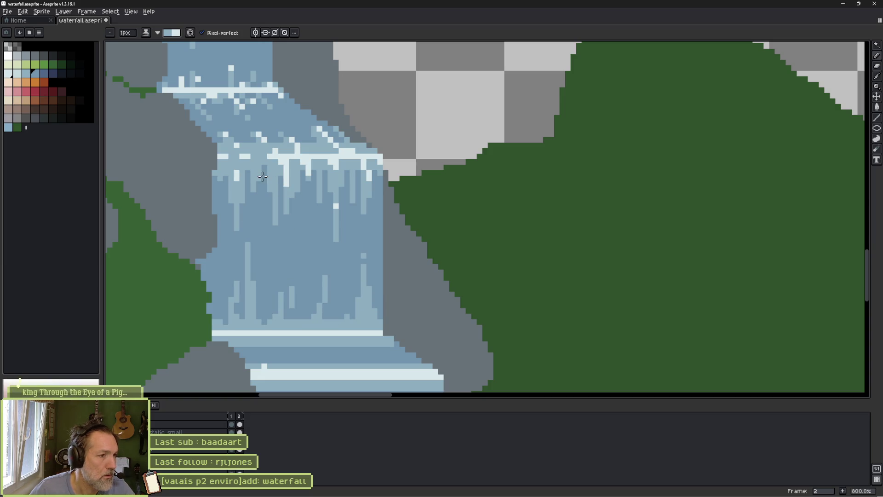
pyautogui.keyDown('alt'); pyautogui.click(273, 177); pyautogui.keyUp('alt')
pyautogui.click(275, 186)
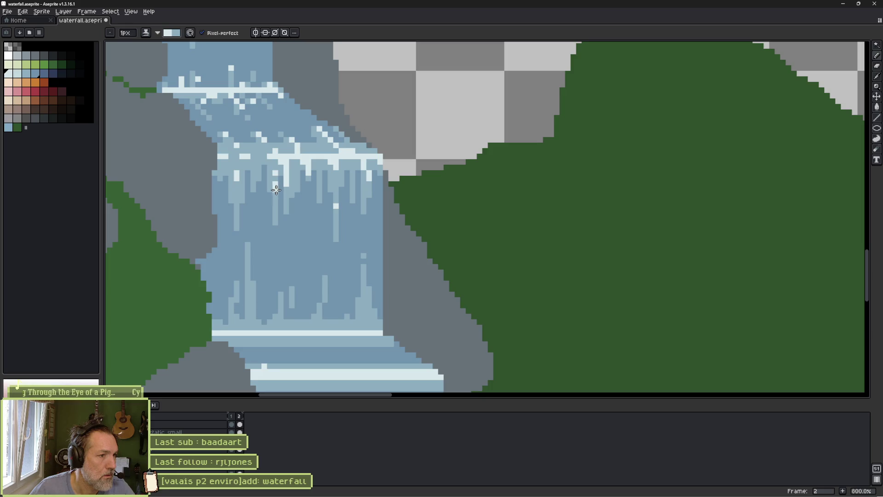
pyautogui.press(',')
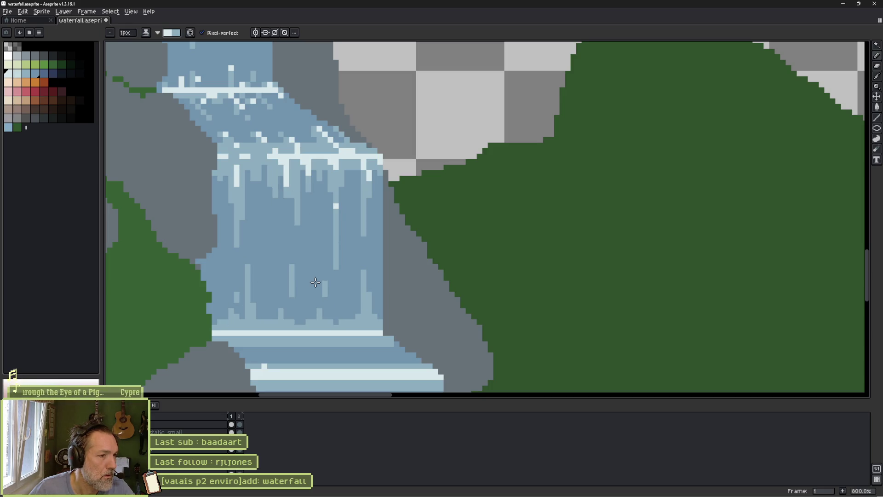
pyautogui.press('.')
pyautogui.press(',')
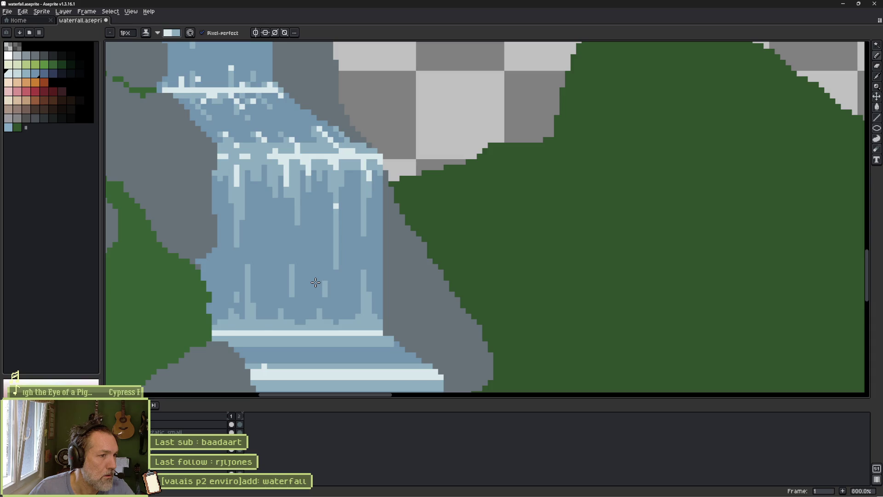
pyautogui.press('.')
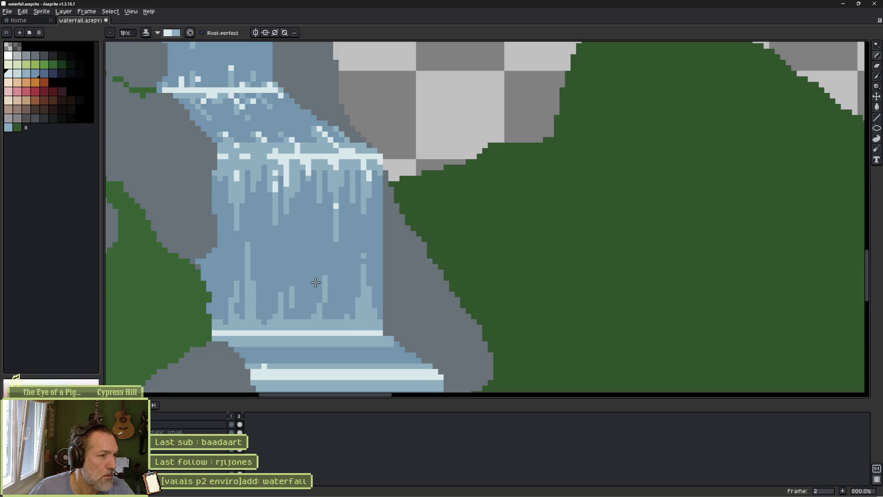
pyautogui.press(',')
# Add light highlight pixels to the waterfall streaks in frame 1, checking them against frame 2
pyautogui.keyDown('alt'); pyautogui.click(328, 205); pyautogui.keyUp('alt')
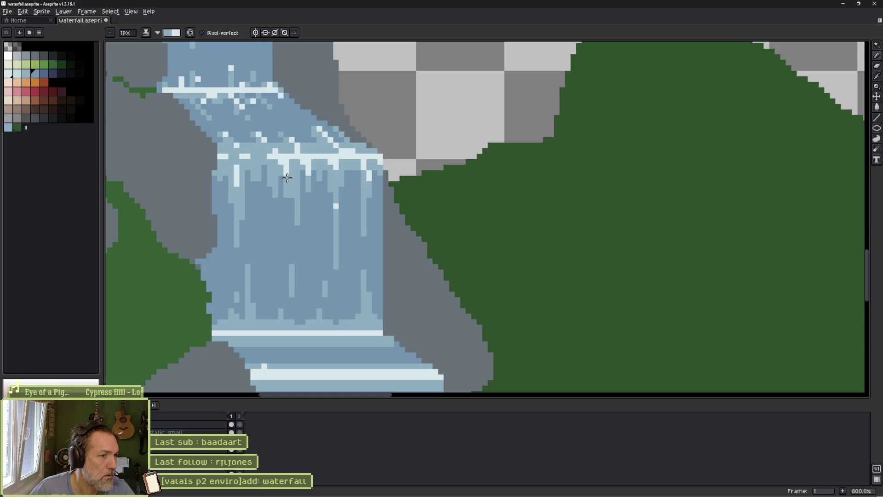
pyautogui.keyDown('alt'); pyautogui.click(295, 182); pyautogui.keyUp('alt')
pyautogui.click(297, 189)
pyautogui.click(298, 173)
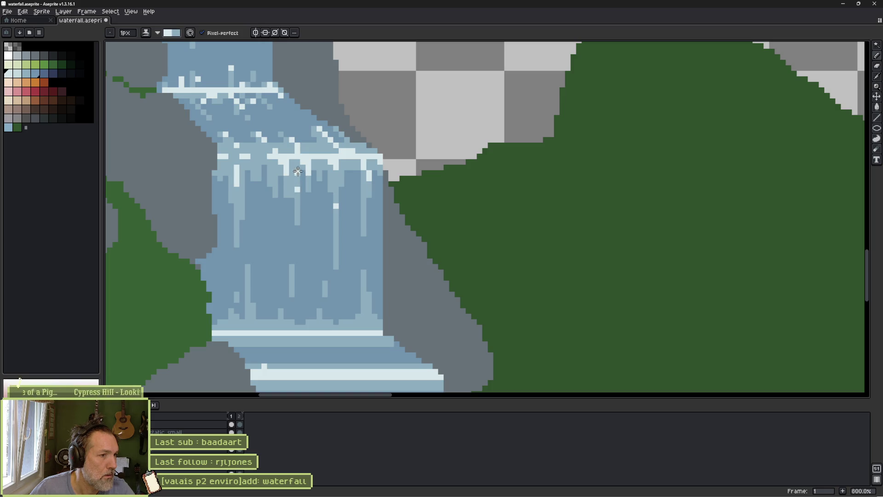
pyautogui.press('.')
pyautogui.press(',')
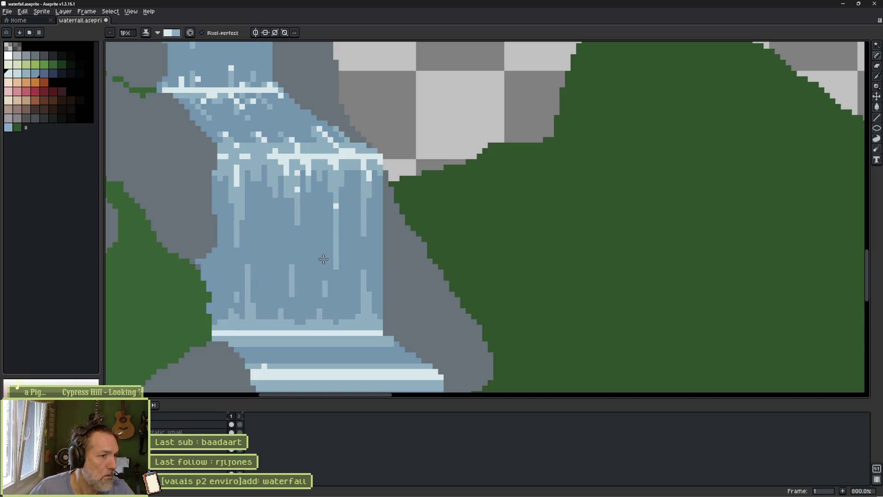
pyautogui.press('.')
pyautogui.press(',')
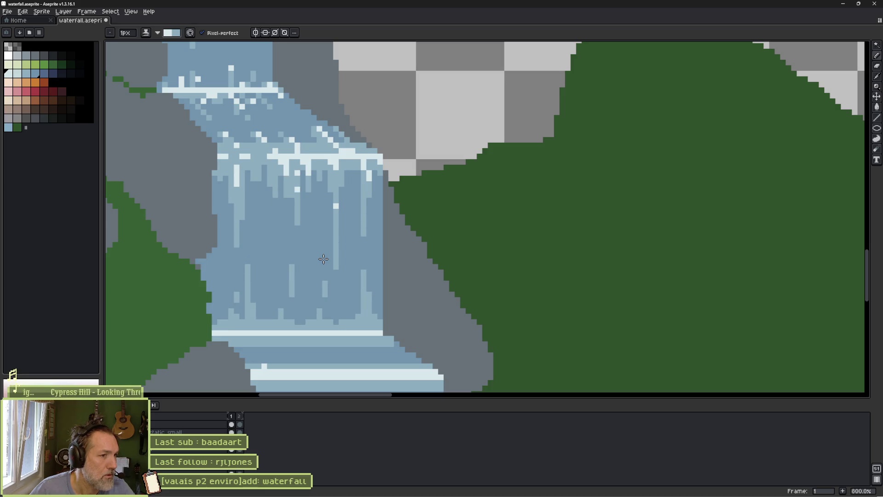
pyautogui.click(308, 184)
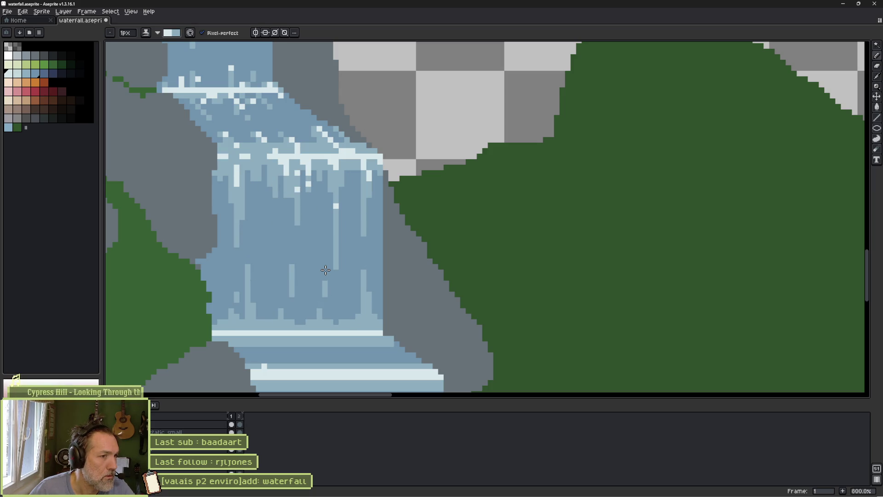
pyautogui.press('.')
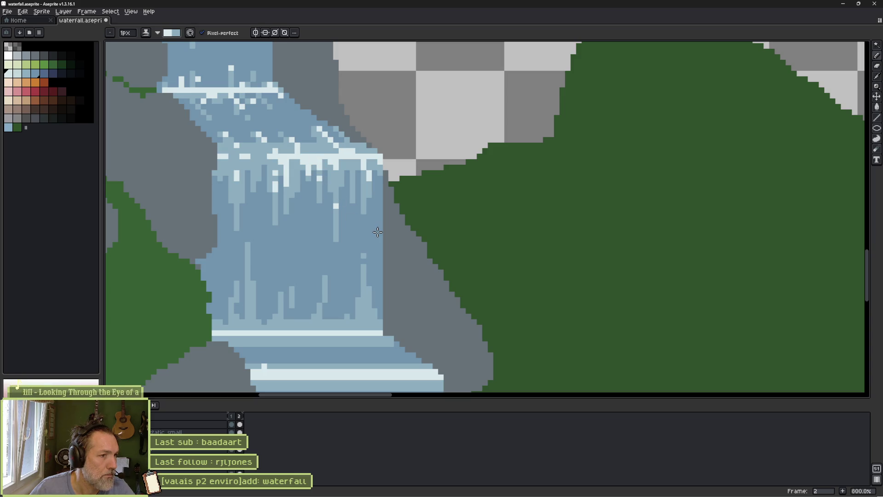
pyautogui.press(',')
pyautogui.press('.')
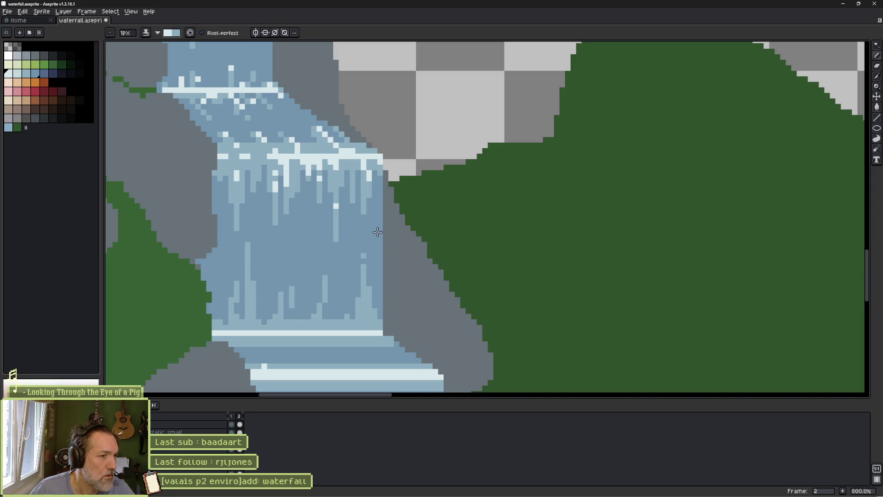
pyautogui.press(',')
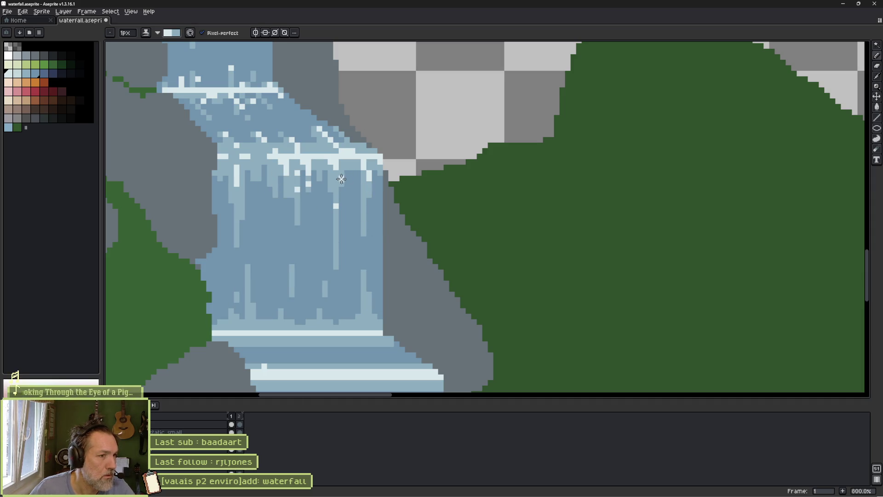
# Paint a light vertical streak into frame 1's waterfall and play the two-frame animation
pyautogui.moveTo(336, 171); pyautogui.dragTo(336, 191)
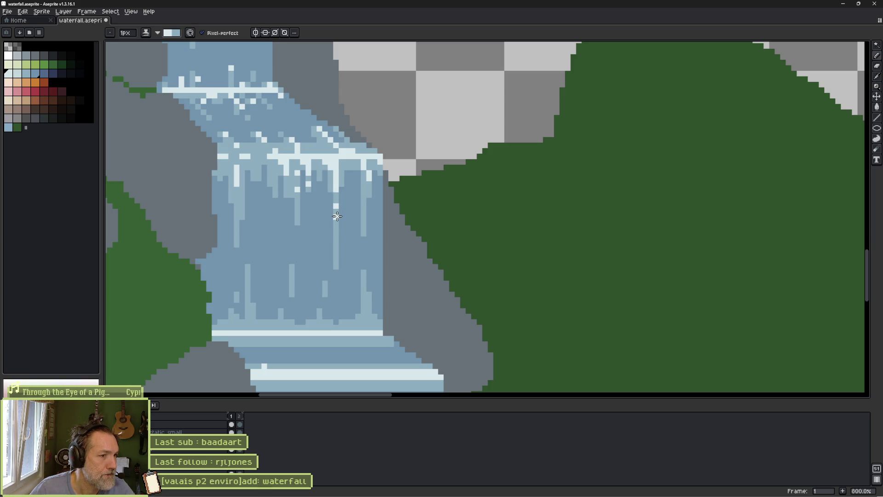
pyautogui.press('.')
pyautogui.press(',')
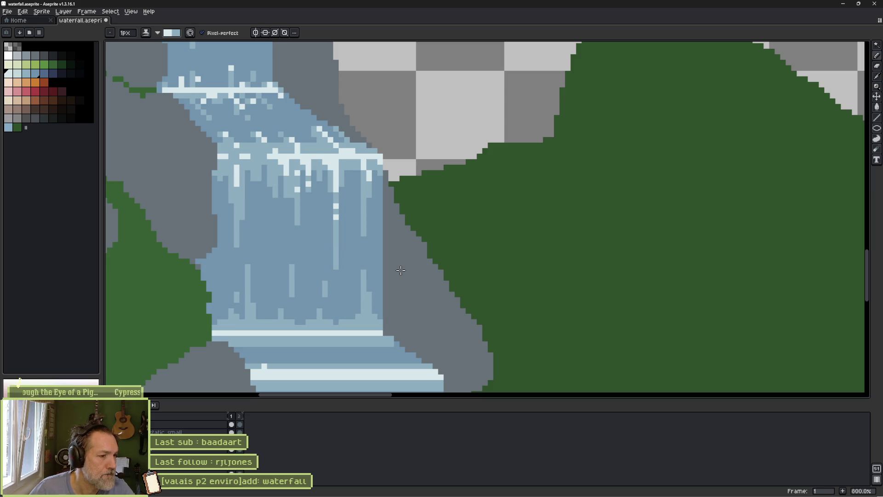
pyautogui.press('Return')
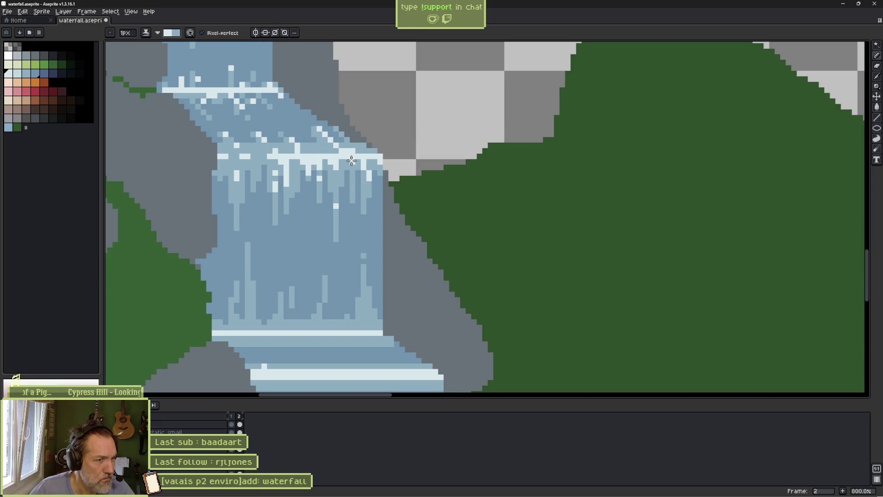
pyautogui.keyDown('alt'); pyautogui.click(378, 185); pyautogui.keyUp('alt')
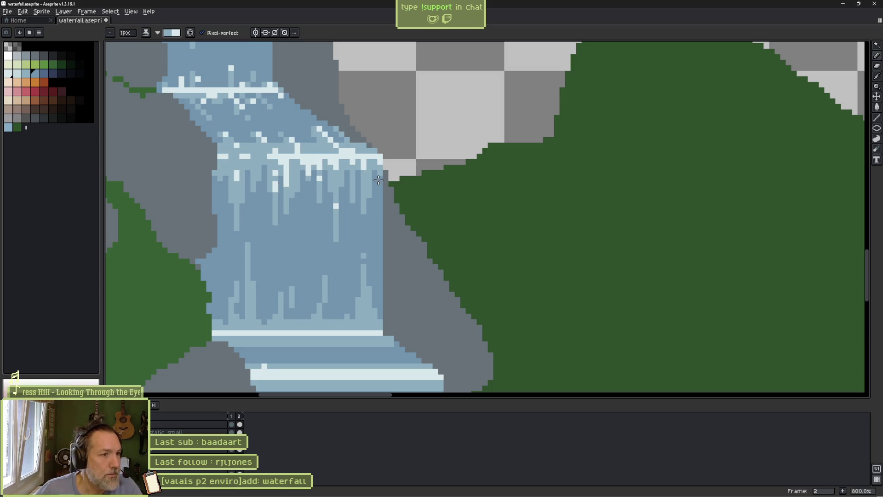
pyautogui.press('Left')
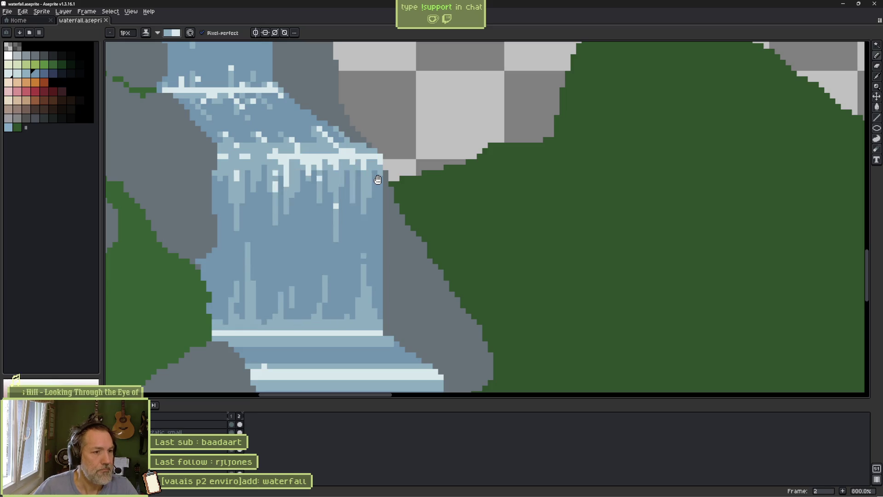
pyautogui.scroll(-4, 458, 192)
pyautogui.press('Right')
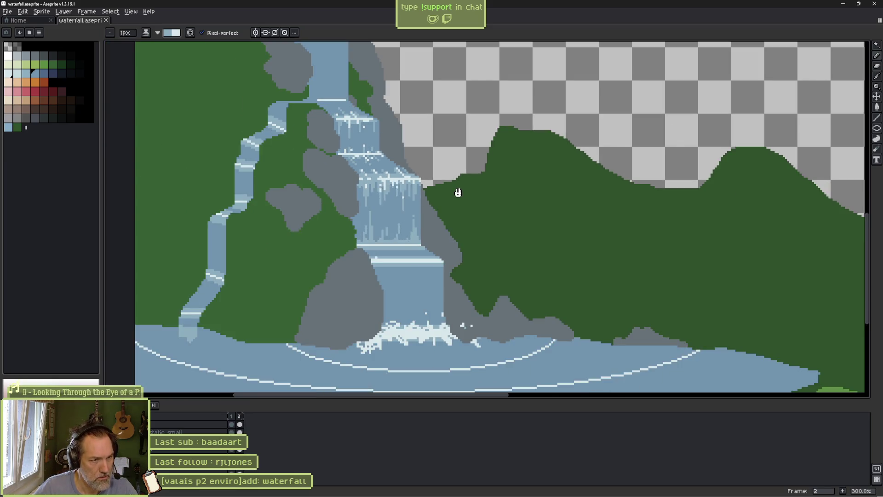
pyautogui.scroll(3, 451, 188)
pyautogui.press('Right')
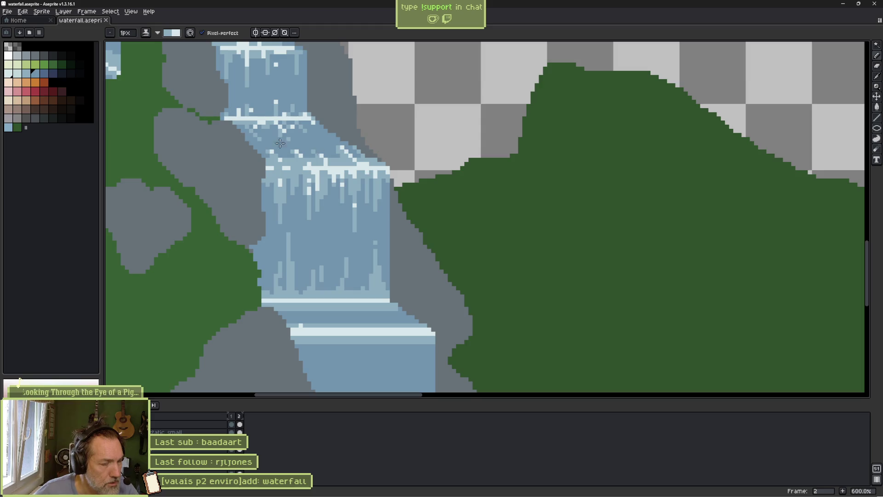
pyautogui.scroll(3, 353, 205)
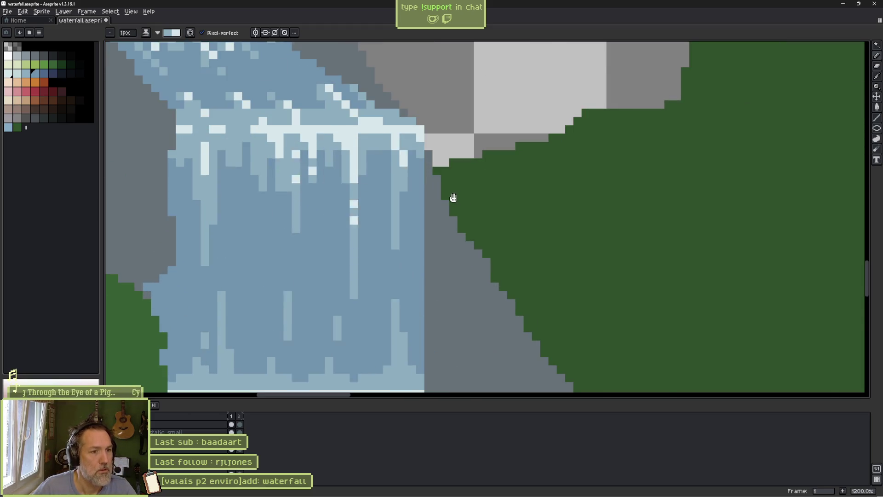
pyautogui.scroll(-5, 452, 197)
pyautogui.scroll(3, 454, 197)
pyautogui.press('Left')
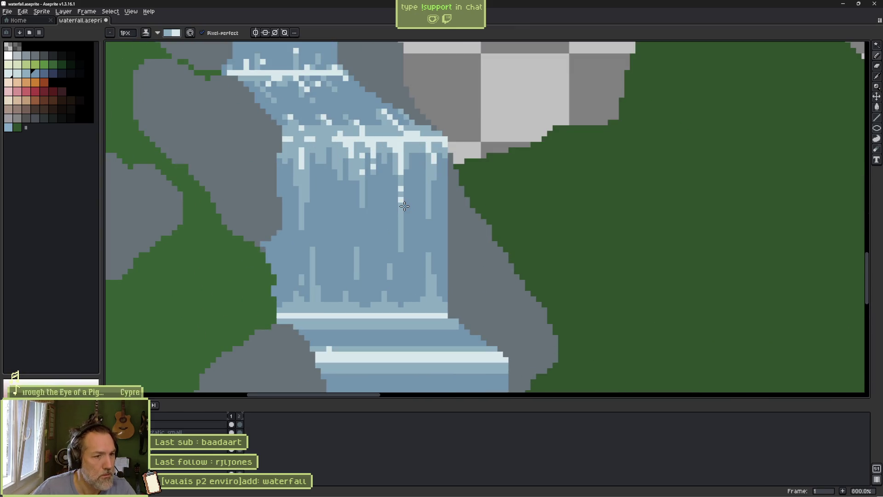
pyautogui.scroll(-5, 464, 203)
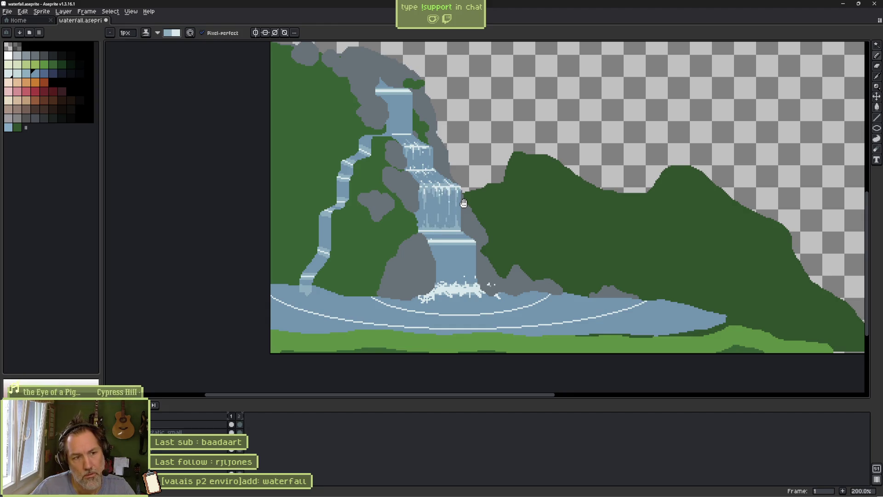
pyautogui.scroll(5, 464, 203)
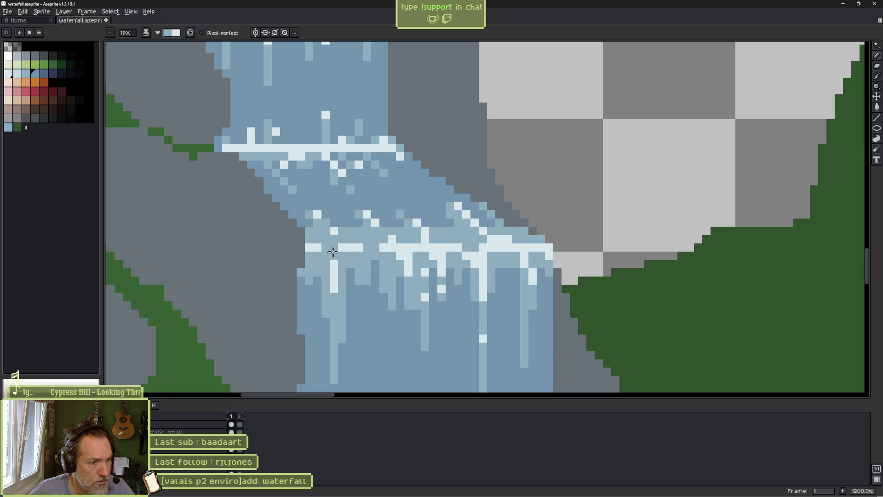
pyautogui.press('Right')
pyautogui.press('Left')
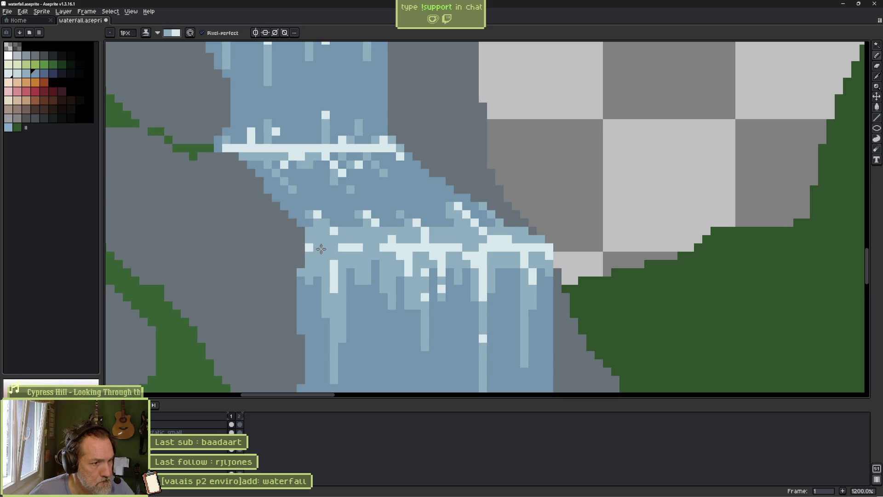
pyautogui.press('Right')
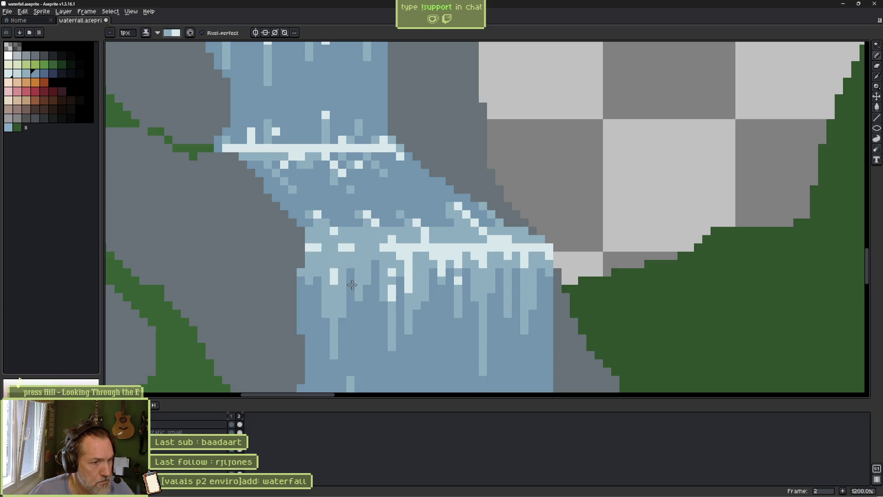
pyautogui.press('Left')
pyautogui.press('Right')
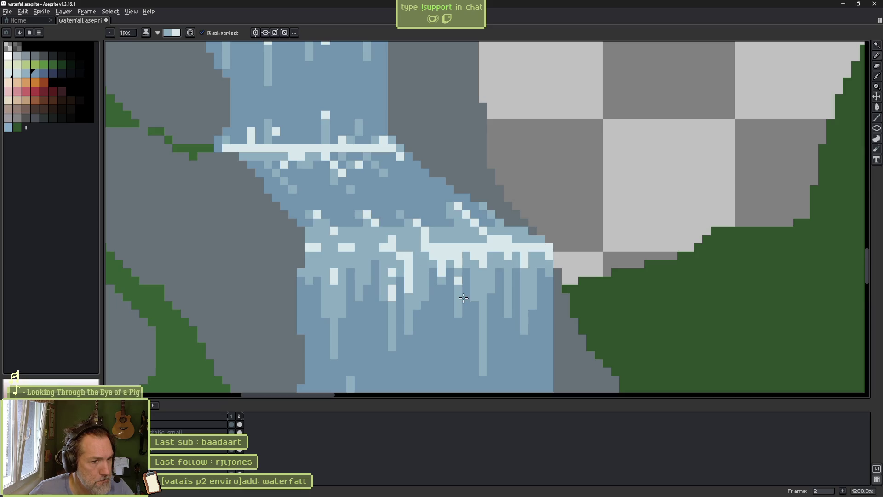
pyautogui.press('Left')
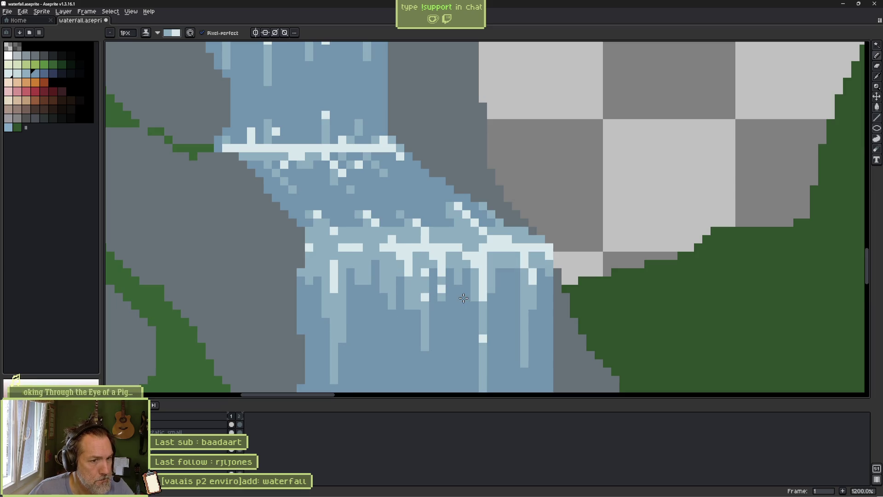
pyautogui.press('Right')
pyautogui.press('Left')
pyautogui.press('Right')
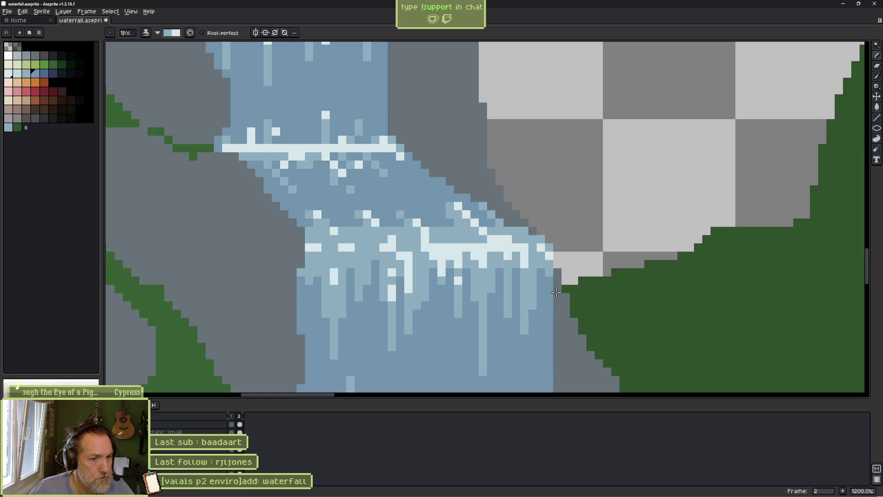
pyautogui.press('Left')
pyautogui.press('Right')
pyautogui.press('Left')
pyautogui.scroll(-7, 597, 218)
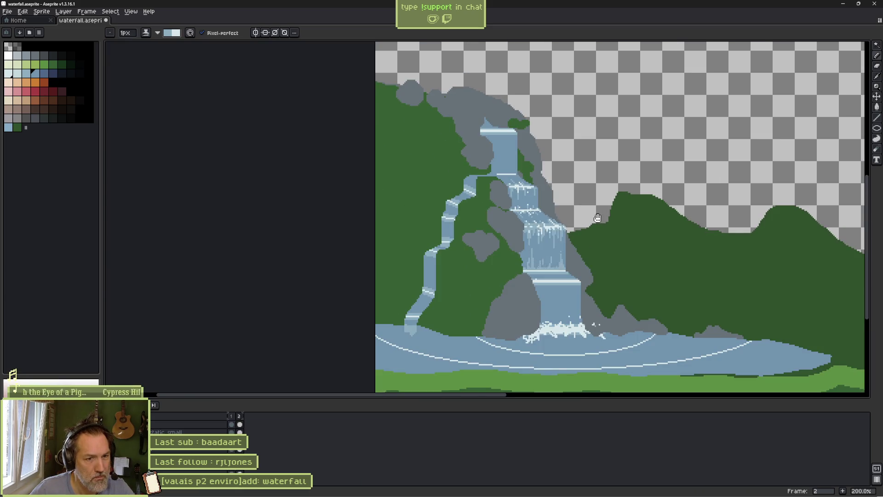
# In frame 2, add a light drip pixel at the lower edge of the middle waterfall tier
pyautogui.scroll(3, 597, 218)
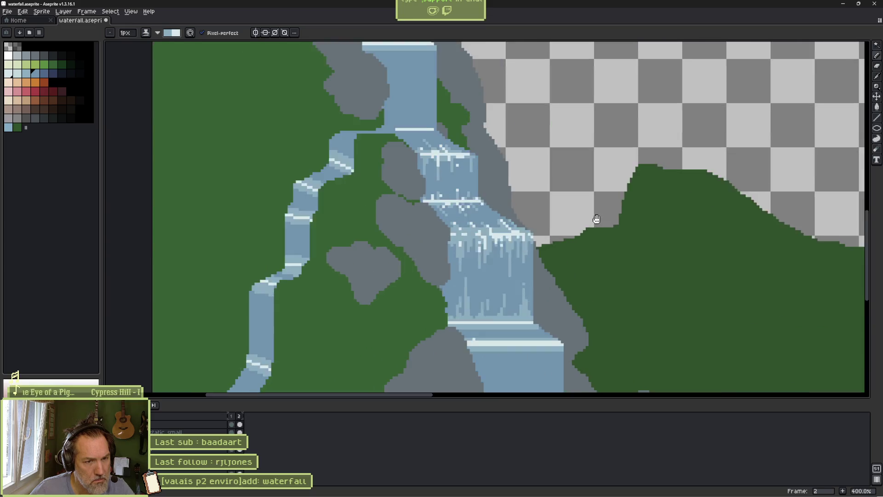
pyautogui.press('Right')
pyautogui.scroll(4, 415, 231)
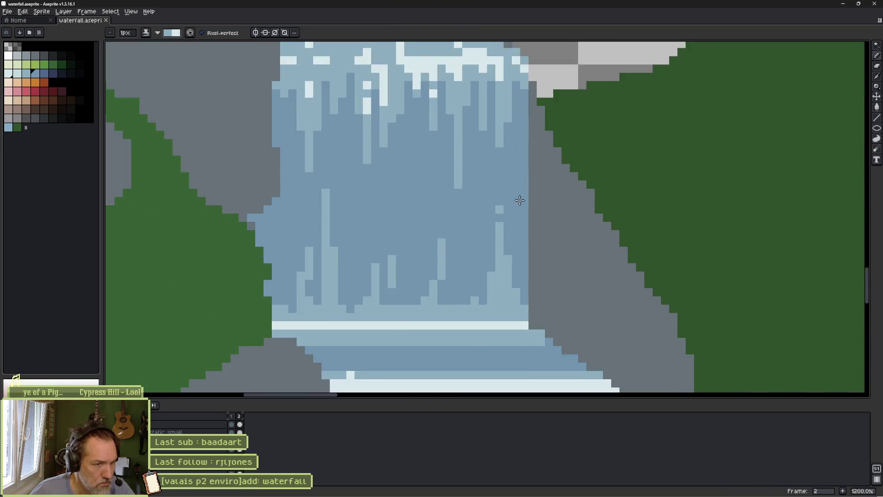
pyautogui.moveTo(415, 231); pyautogui.dragTo(503, 235)
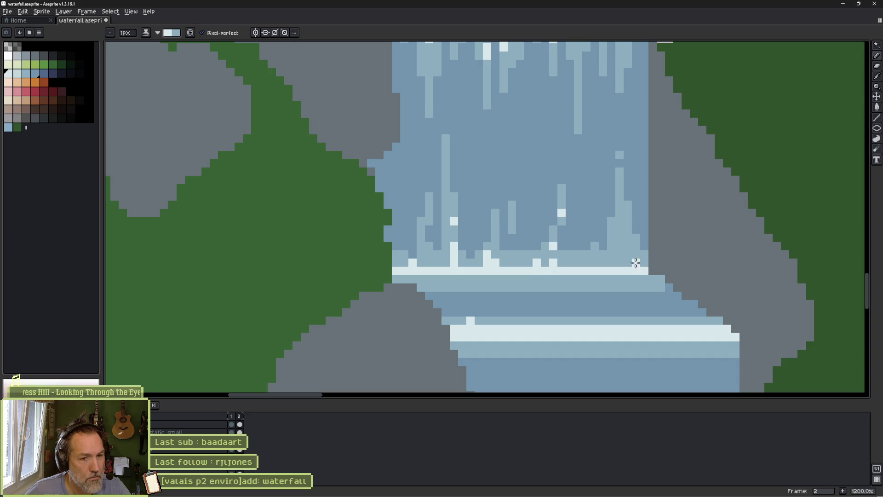
pyautogui.click(620, 230)
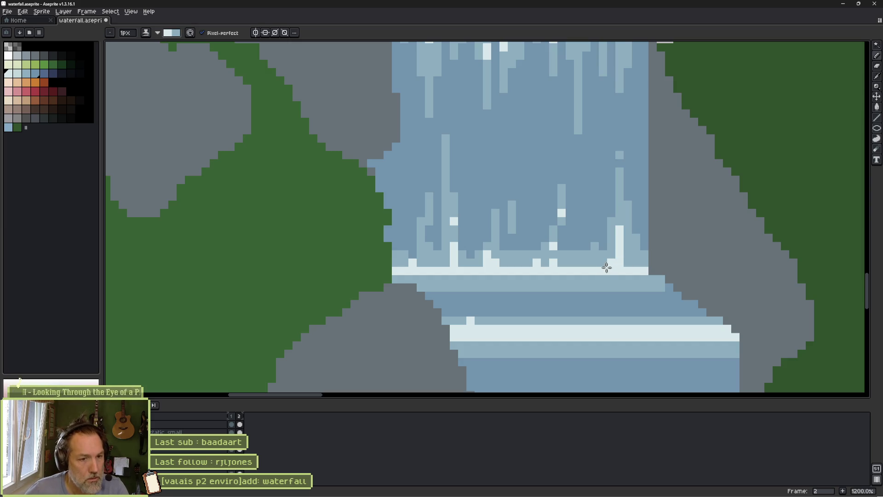
# Flip between frames 1 and 2 several times to compare the new drip
pyautogui.press(',')
pyautogui.press('.')
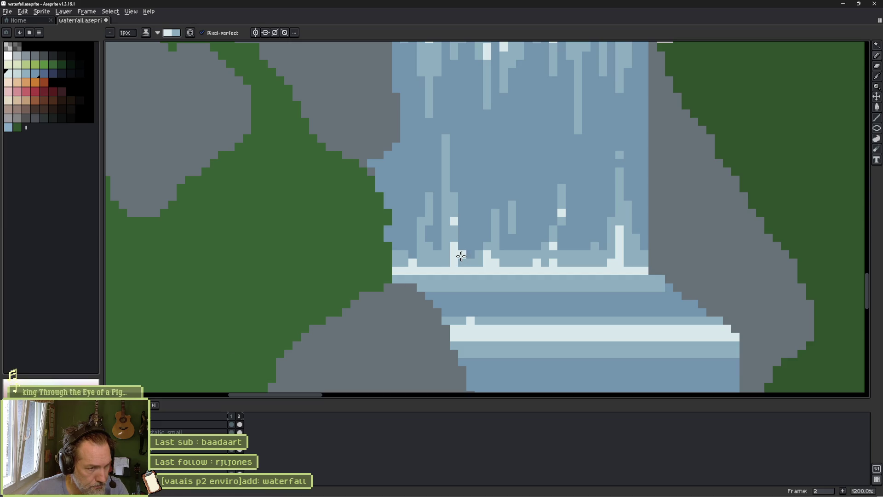
pyautogui.press(',')
pyautogui.press('.')
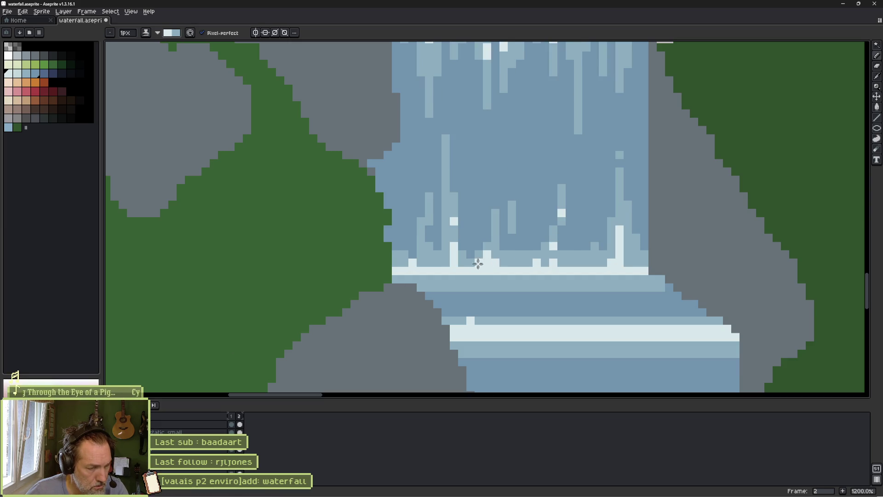
pyautogui.press(',')
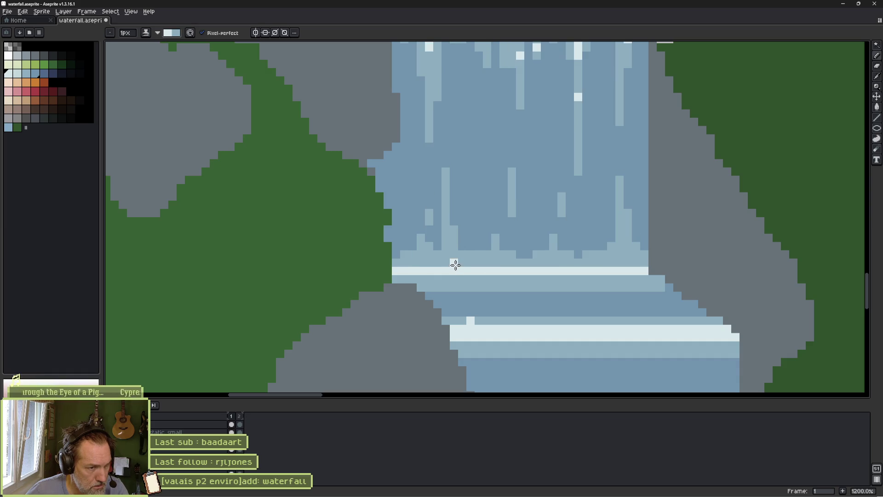
pyautogui.press('.')
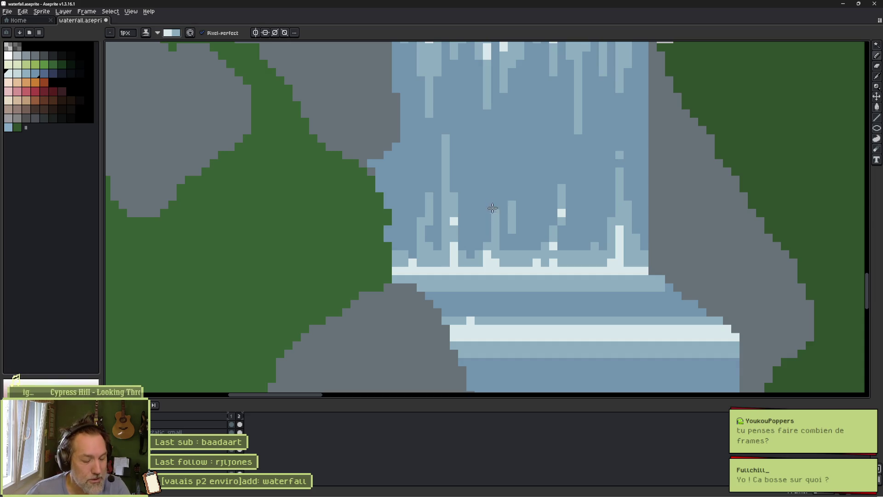
pyautogui.scroll(-1, 497, 205)
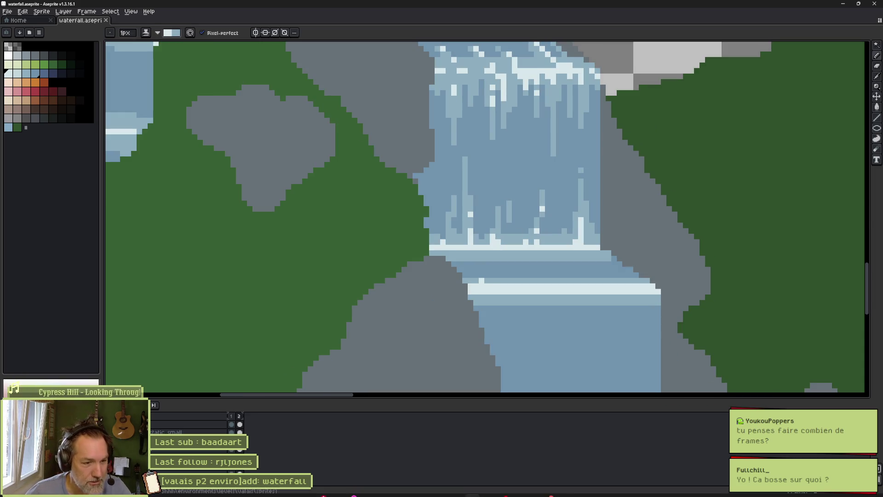
pyautogui.moveTo(480, 490)
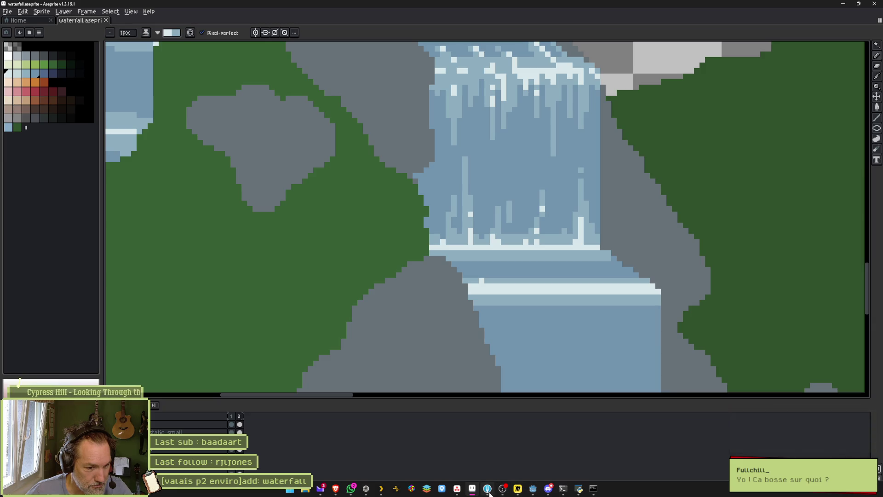
# Run the game from Godot with F5 and move the cat right, left, then jump
pyautogui.click(531, 490)
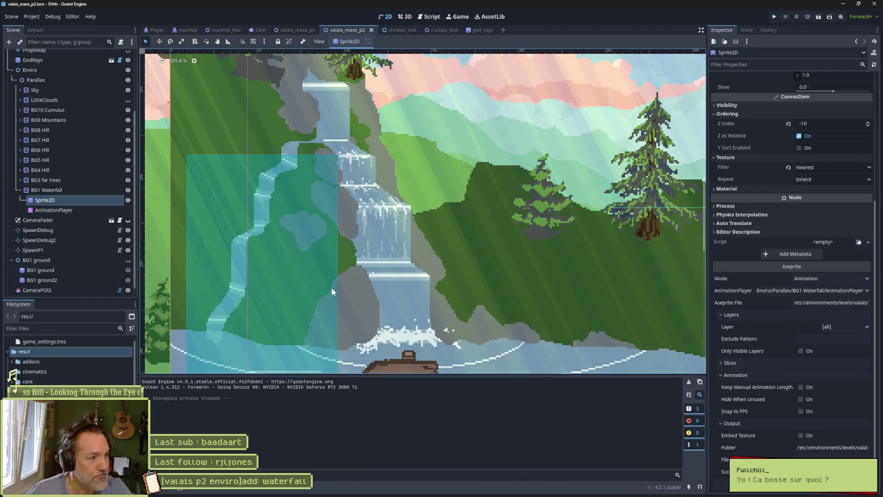
pyautogui.press('F5')
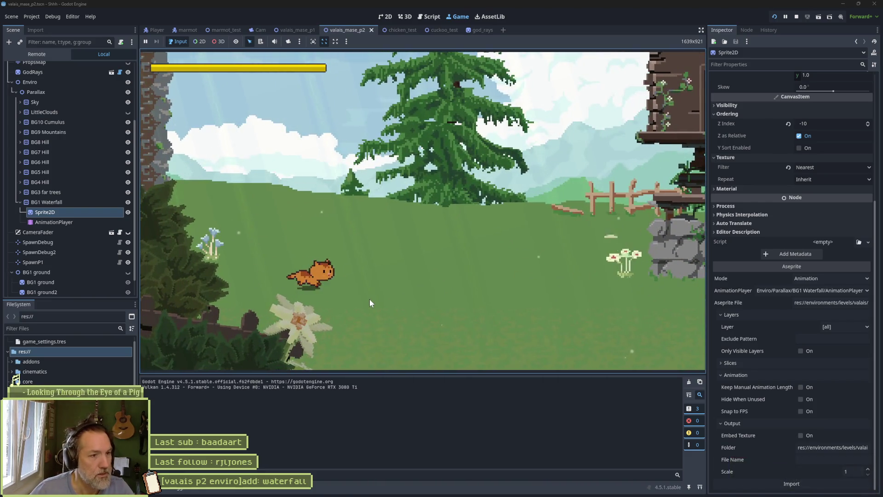
pyautogui.press('Right')
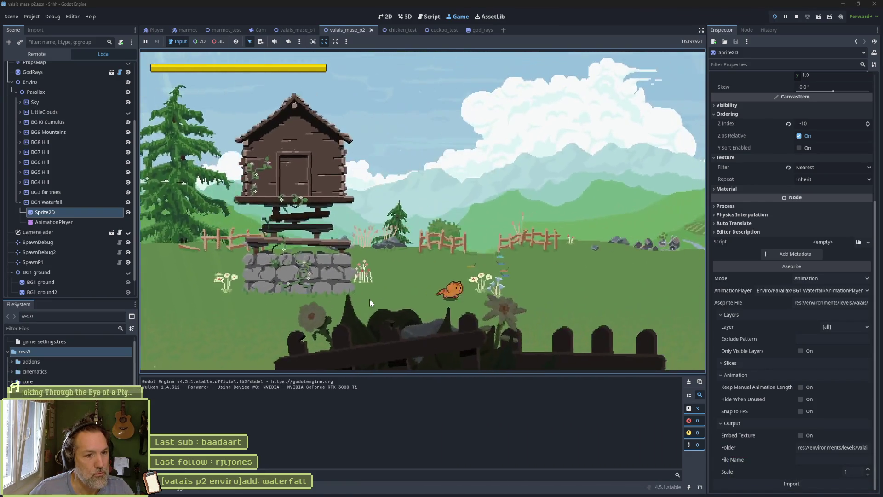
pyautogui.press('Left')
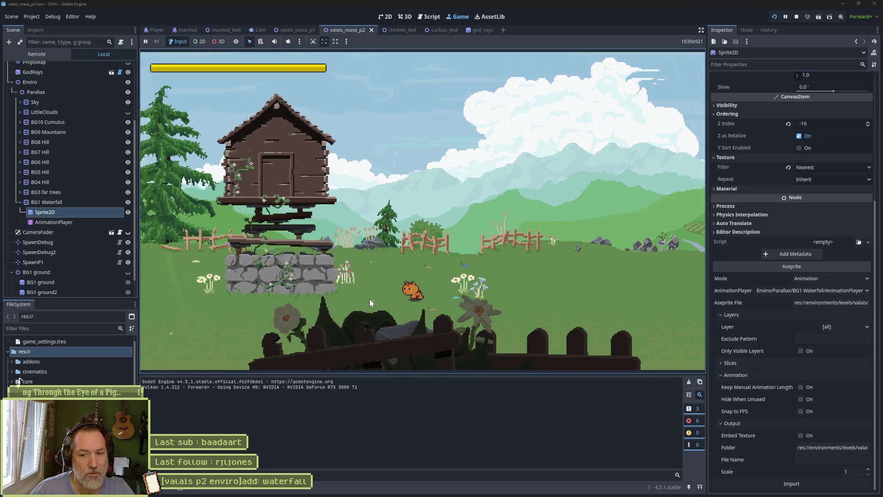
pyautogui.press('Right')
pyautogui.press('space')
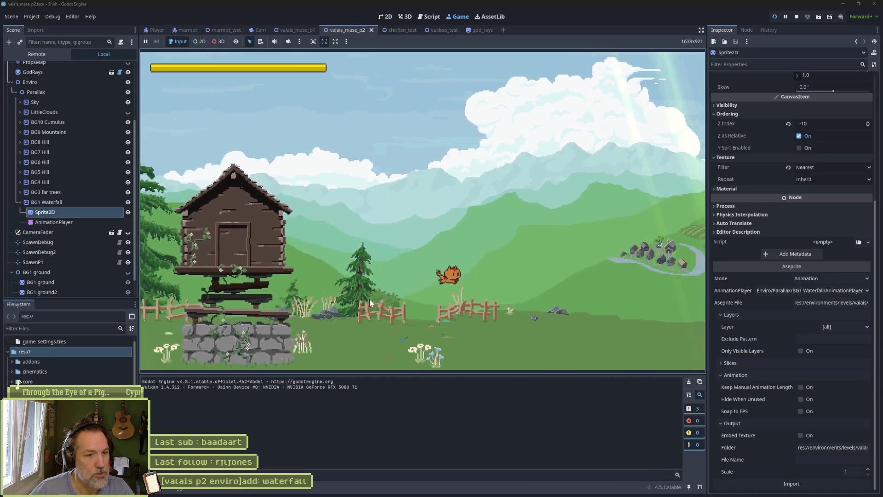
# Run the cat right to the barn and back, jump and dash, then stop the game
pyautogui.press('Right')
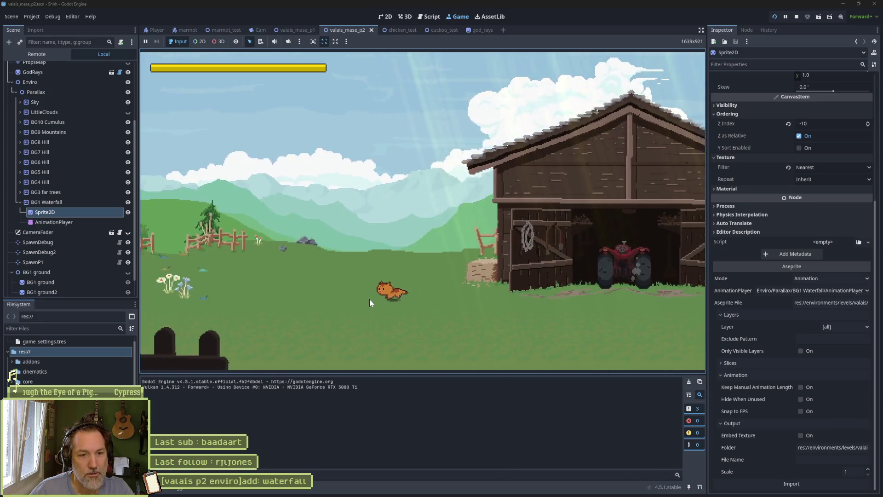
pyautogui.press('Right')
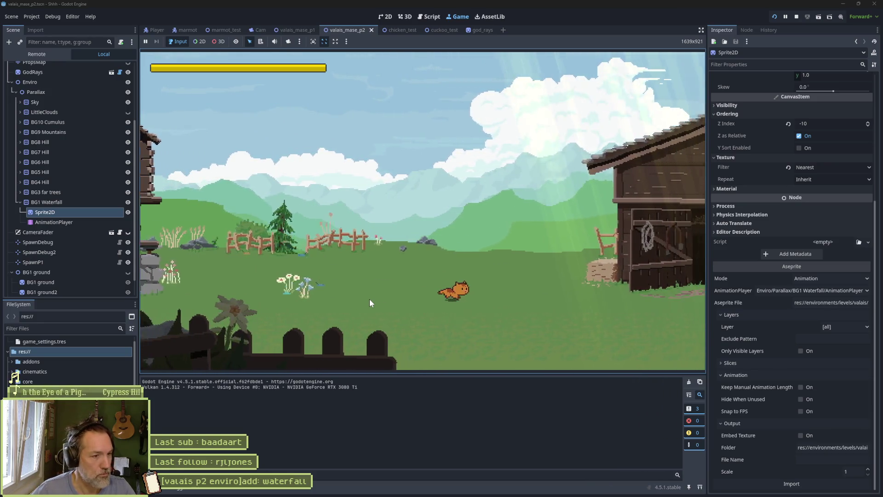
pyautogui.press('Right')
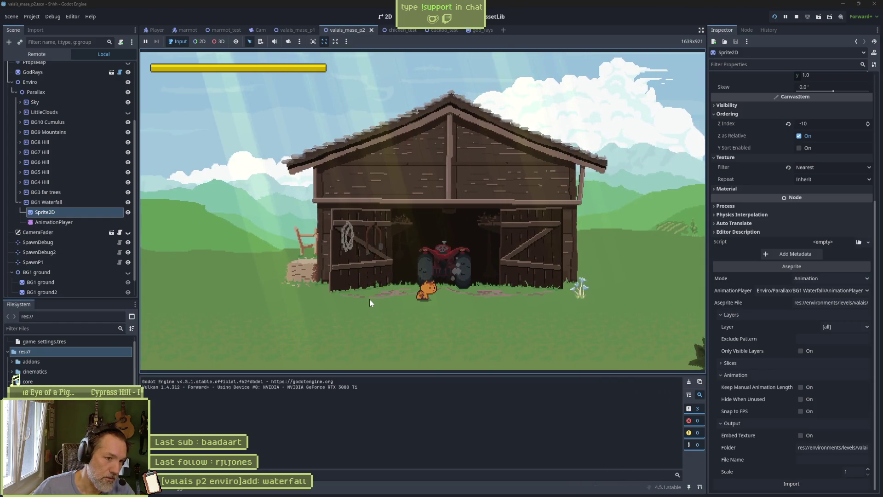
pyautogui.press('Right')
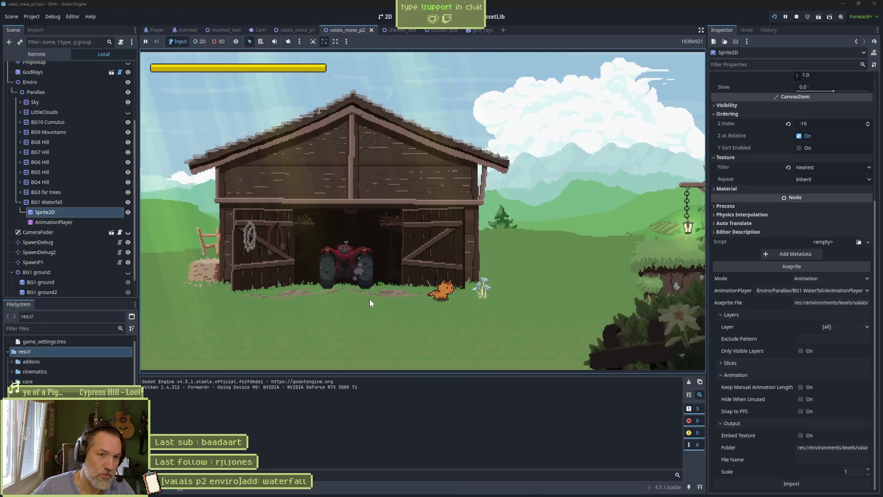
pyautogui.press('Left')
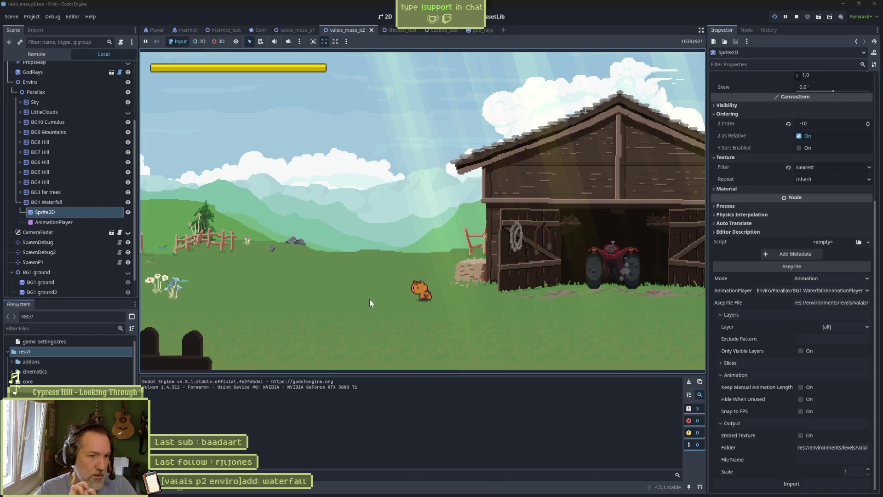
pyautogui.press('space')
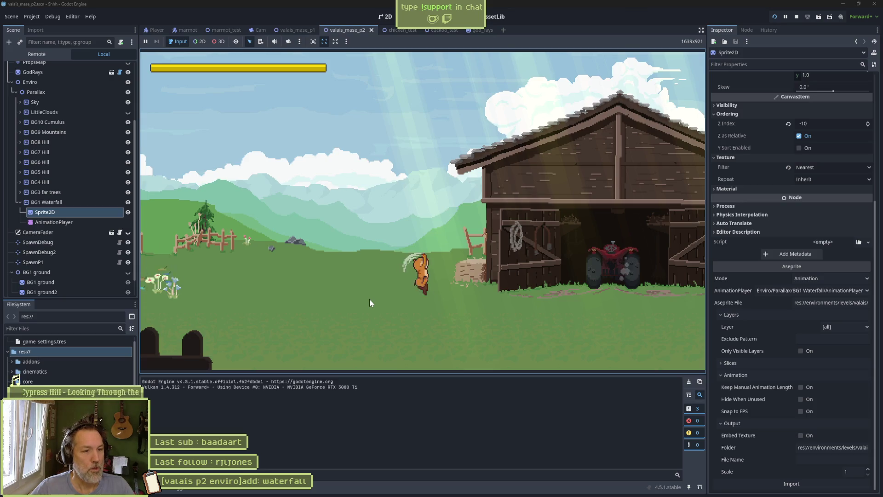
pyautogui.press('shift')
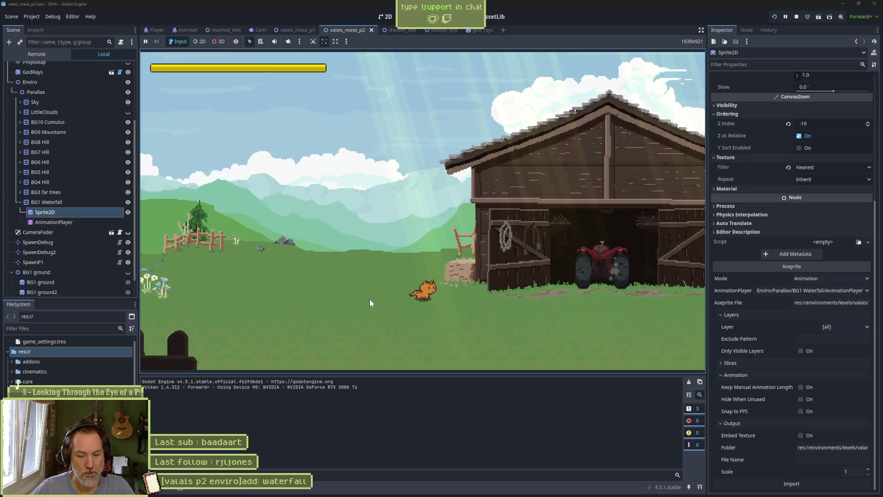
pyautogui.press('F8')
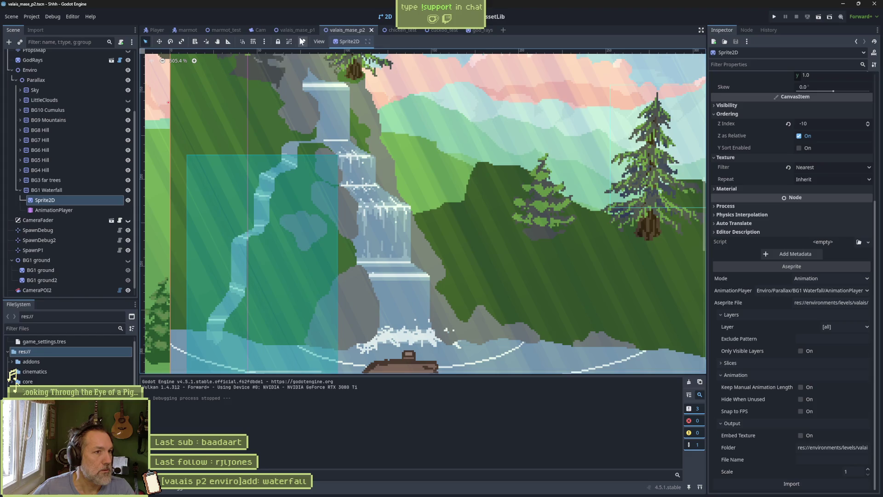
# Run valais_mase_p1 briefly with F6 and stop it, then launch valais_mase_p2 with F6
pyautogui.click(295, 30)
pyautogui.press('F6')
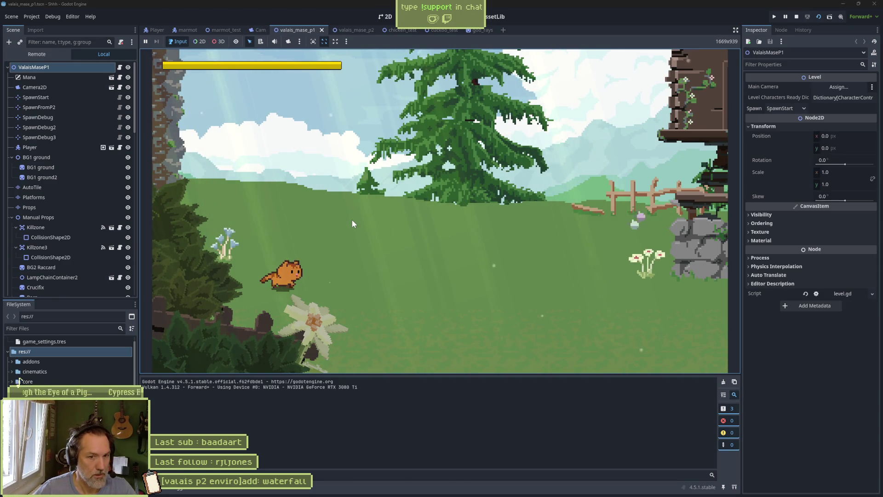
pyautogui.press('Right')
pyautogui.press('F8')
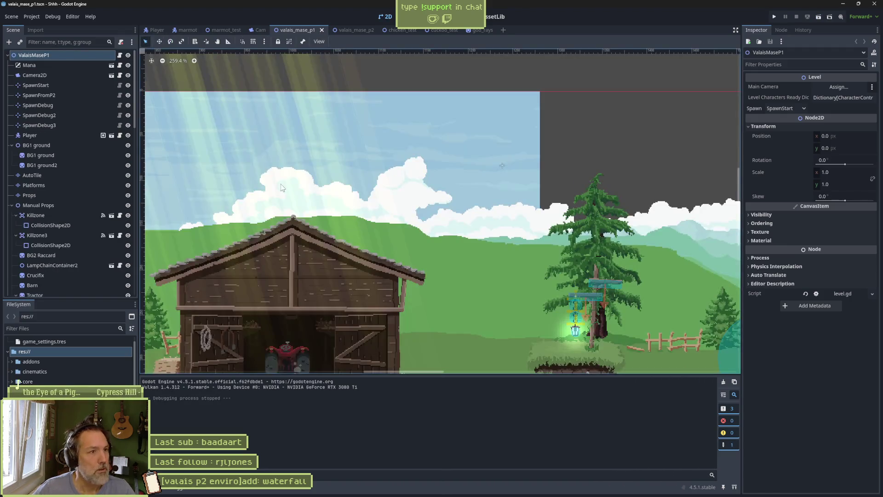
pyautogui.click(353, 30)
pyautogui.press('F6')
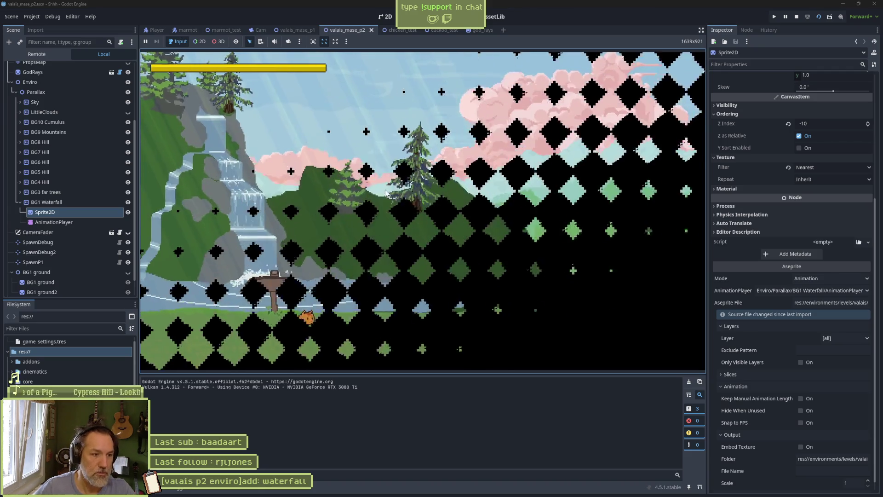
# Walk the cat right past the waterfall, jump onto the cliff and attack the chickens
pyautogui.press('Right')
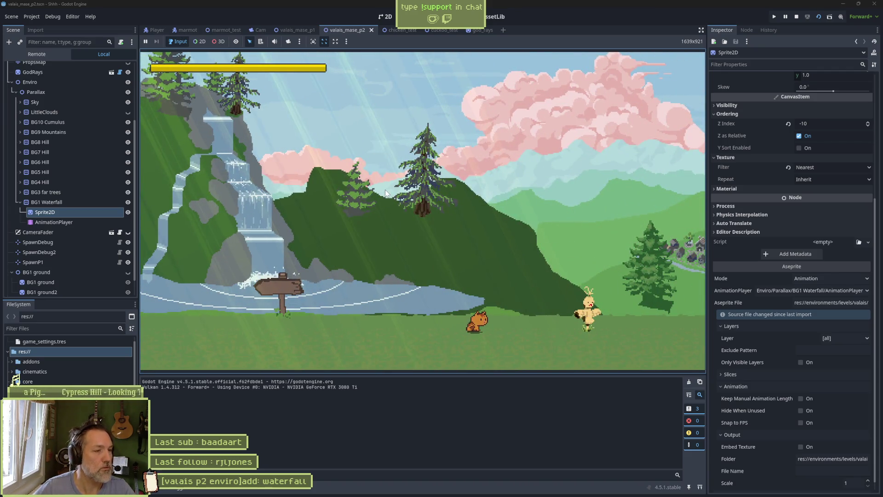
pyautogui.press('Right')
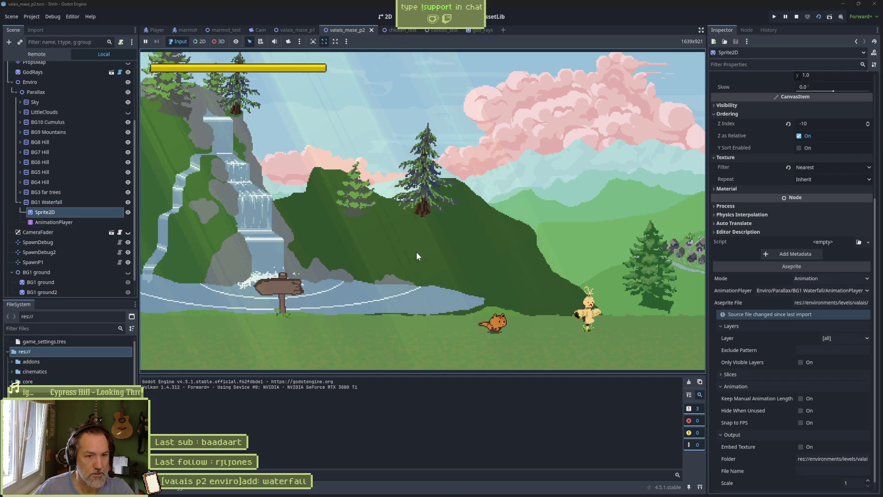
pyautogui.press('Right')
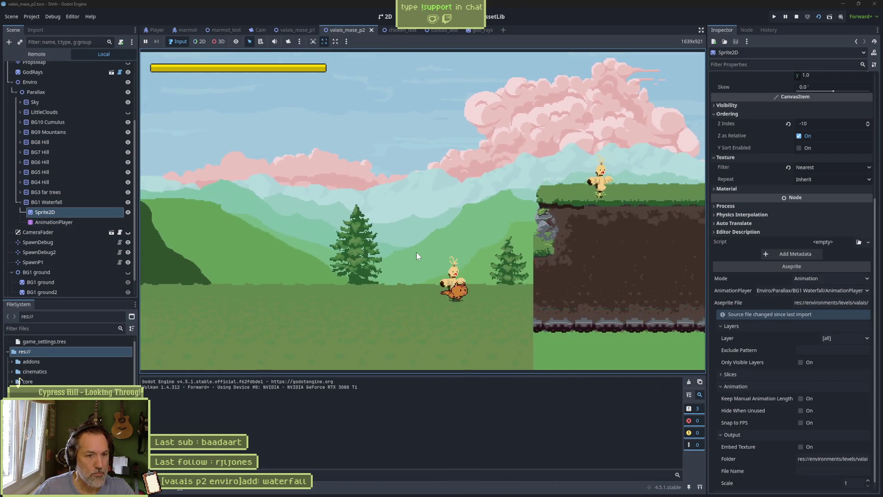
pyautogui.press('space')
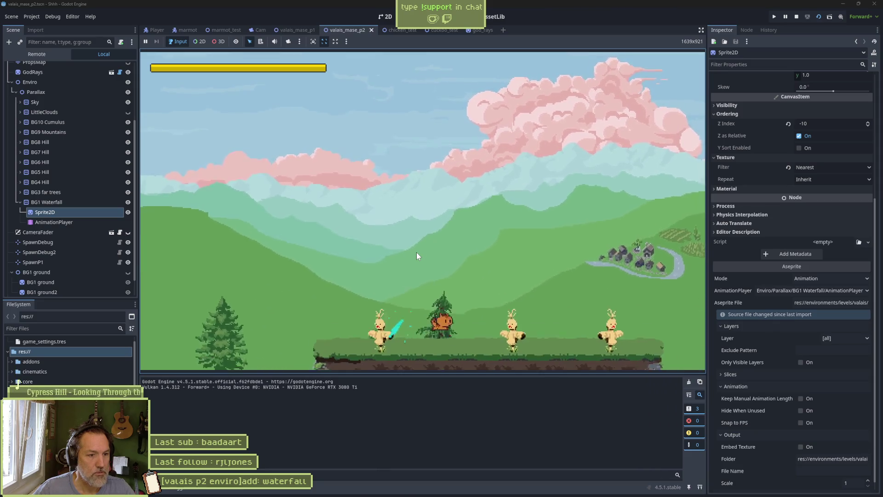
pyautogui.press('Left')
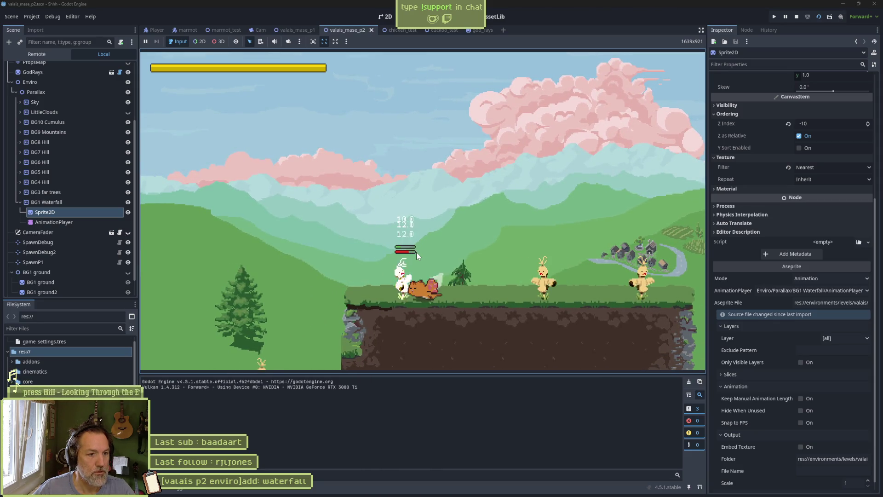
# Leap past the chickens, move back and forth across the next cliff, then stop the game
pyautogui.press('Right')
pyautogui.press('space')
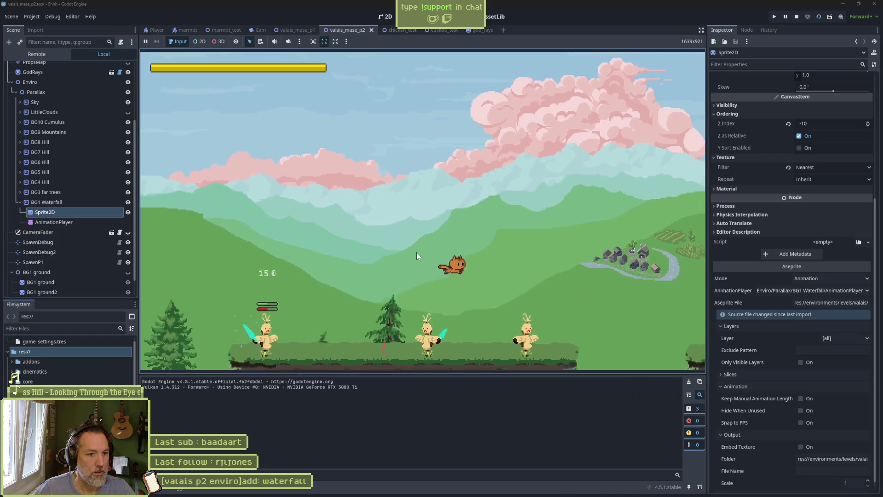
pyautogui.press('Right')
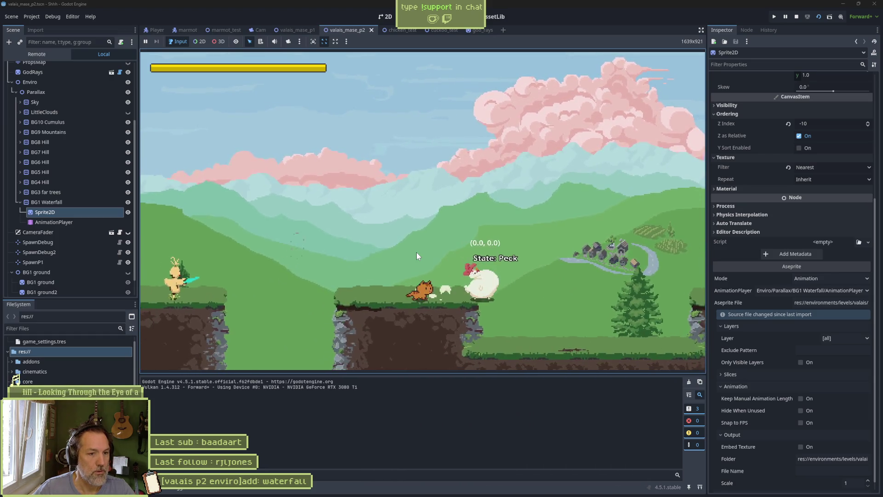
pyautogui.press('Left')
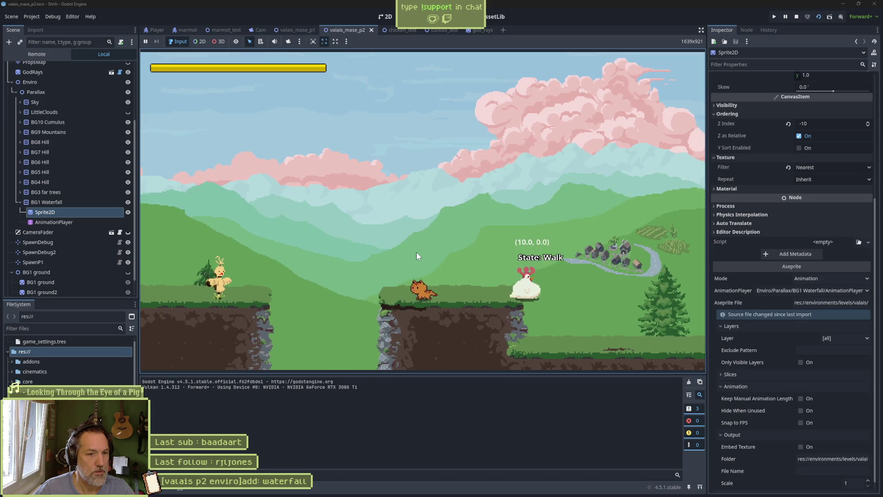
pyautogui.press('Right')
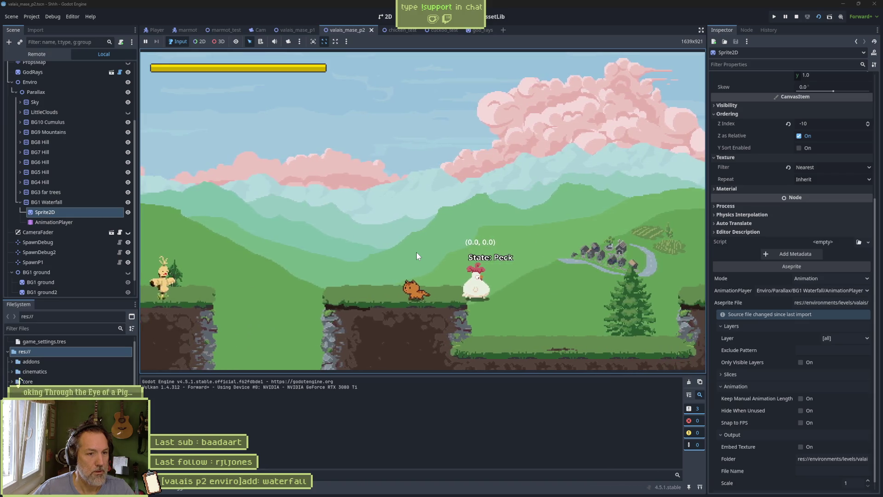
pyautogui.press('Right')
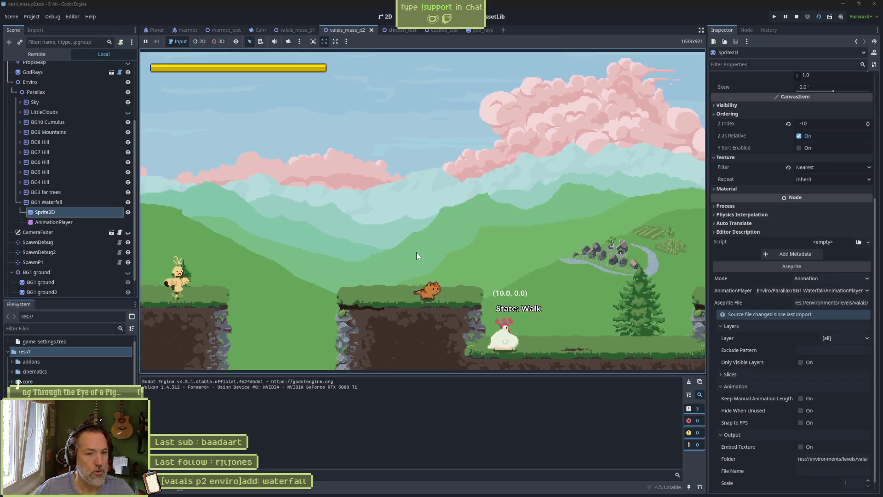
pyautogui.press('Left')
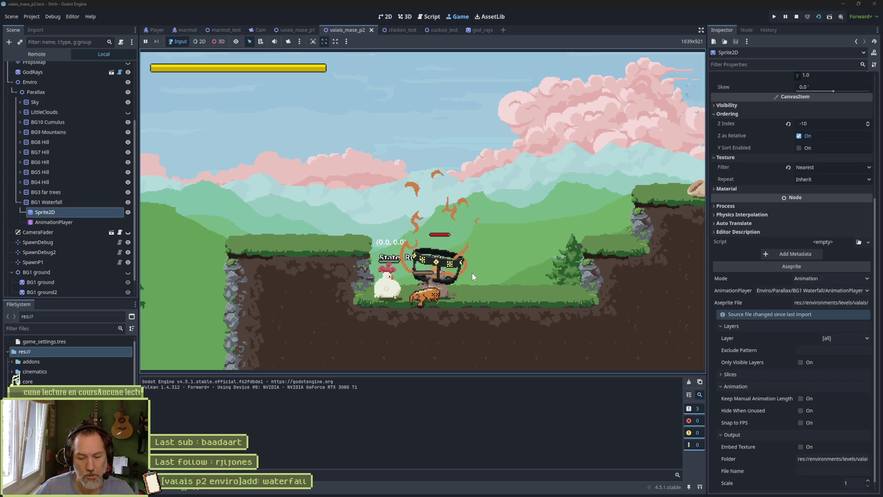
pyautogui.press('F8')
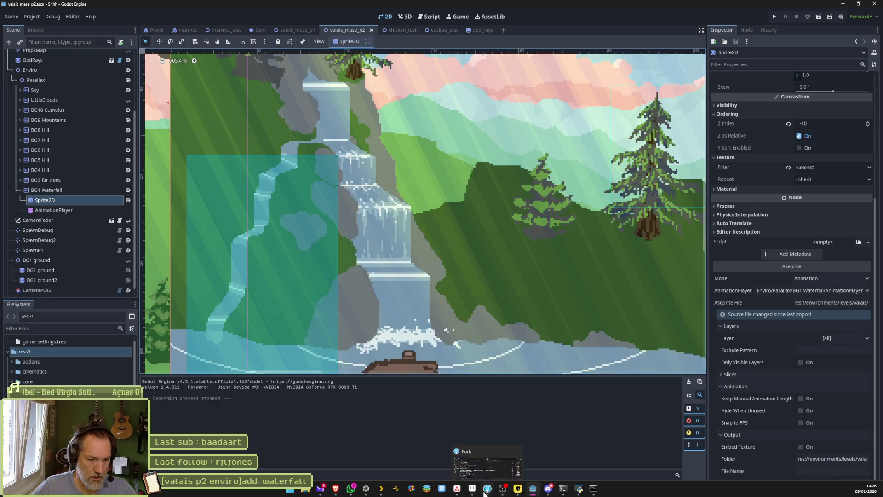
# Open cor_alpes.aseprite from recent files and select frames 3 through 14
pyautogui.click(474, 492)
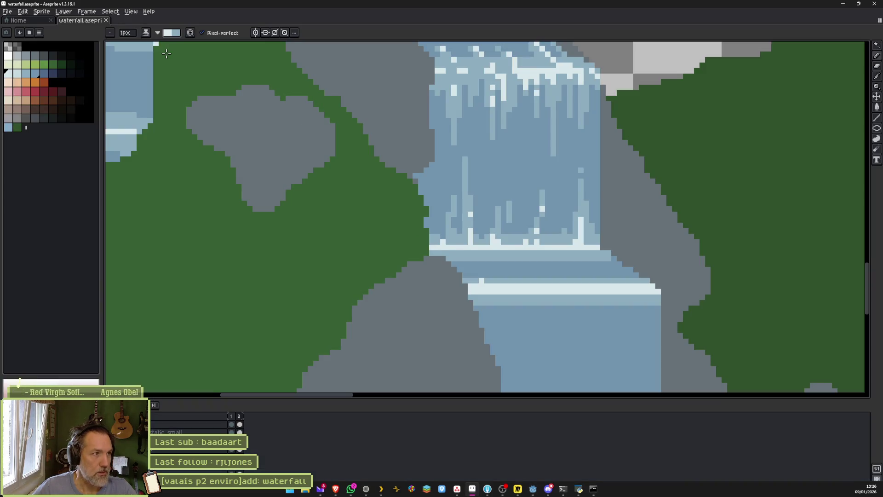
pyautogui.click(18, 20)
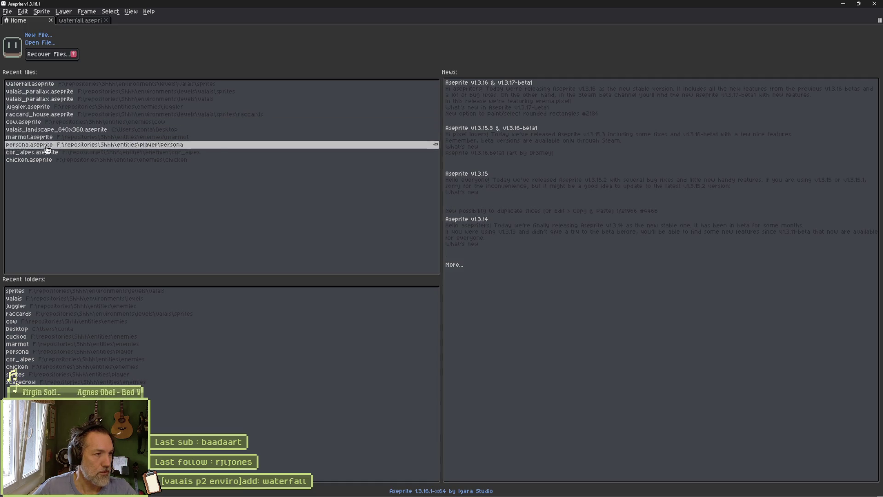
pyautogui.click(46, 152)
pyautogui.moveTo(339, 425)
pyautogui.mouseDown()
pyautogui.moveTo(418, 426)
pyautogui.moveTo(255, 425)
pyautogui.mouseUp()
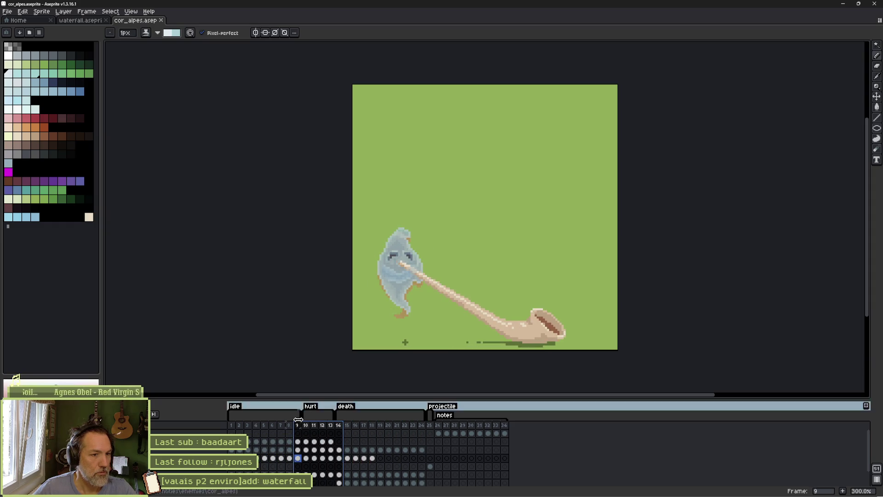
# Open the cow sprite from recent files and scrub through its animation frames
pyautogui.click(23, 21)
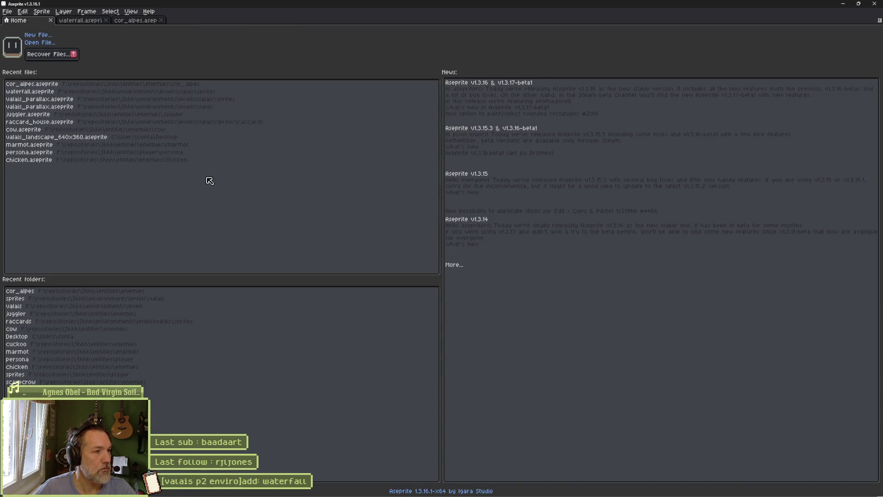
pyautogui.click(39, 131)
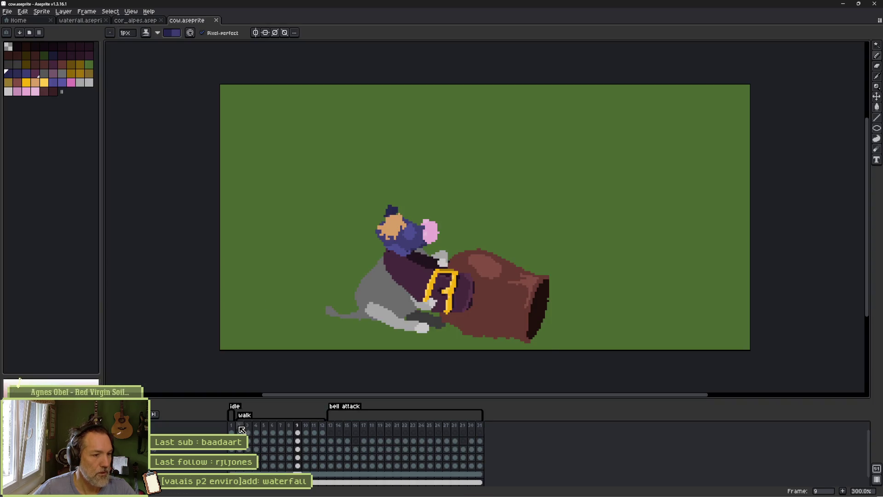
pyautogui.moveTo(242, 429); pyautogui.dragTo(429, 426)
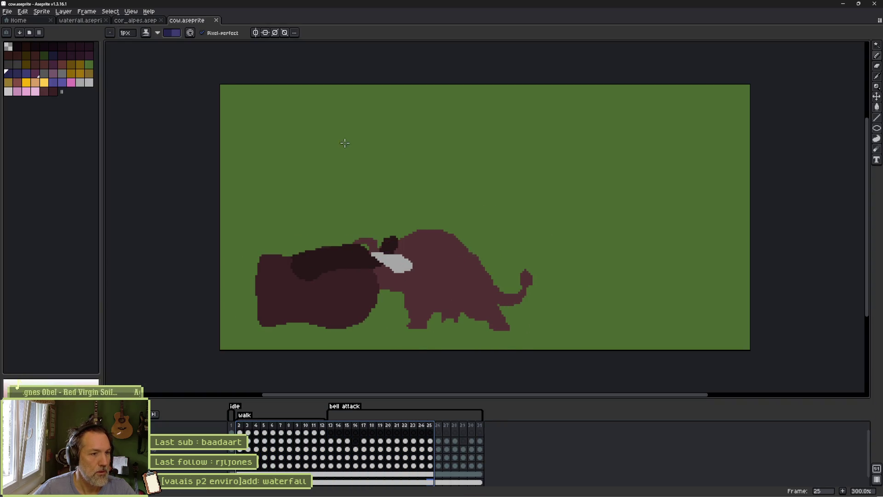
# Open the juggler sprite, select its first eight frames and play the animation
pyautogui.click(23, 20)
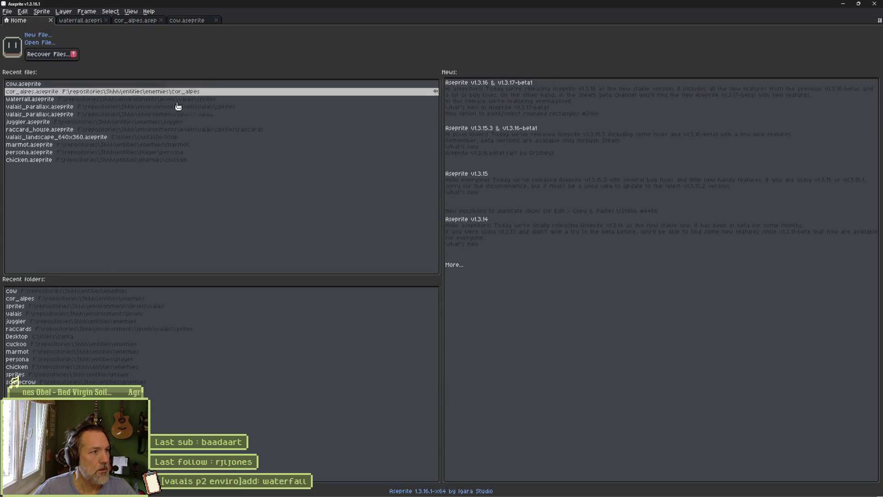
pyautogui.click(46, 121)
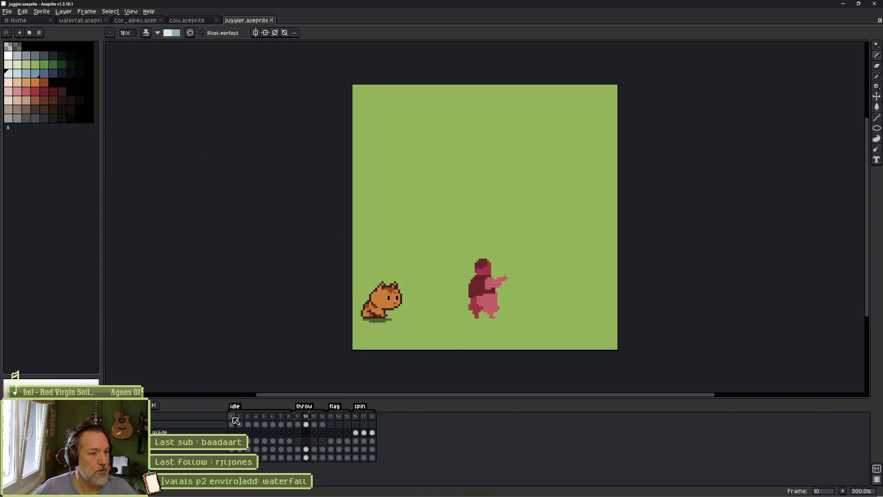
pyautogui.moveTo(236, 421); pyautogui.dragTo(293, 420)
pyautogui.press('Return')
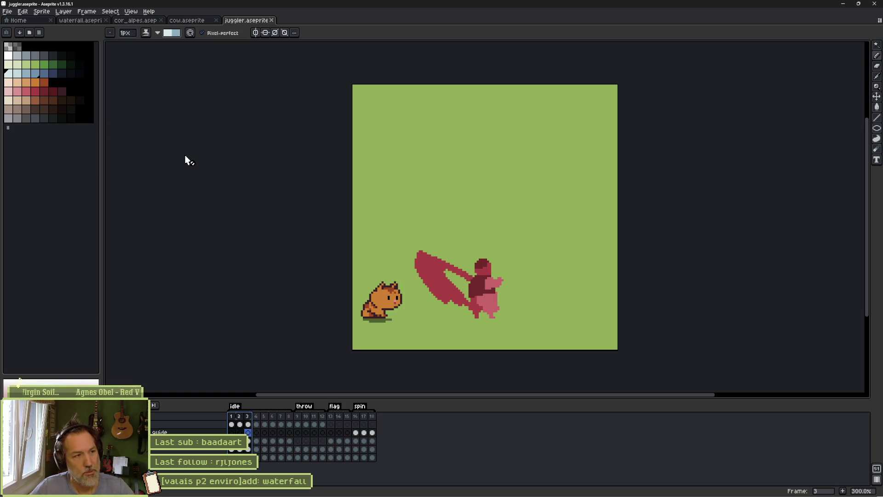
pyautogui.click(18, 21)
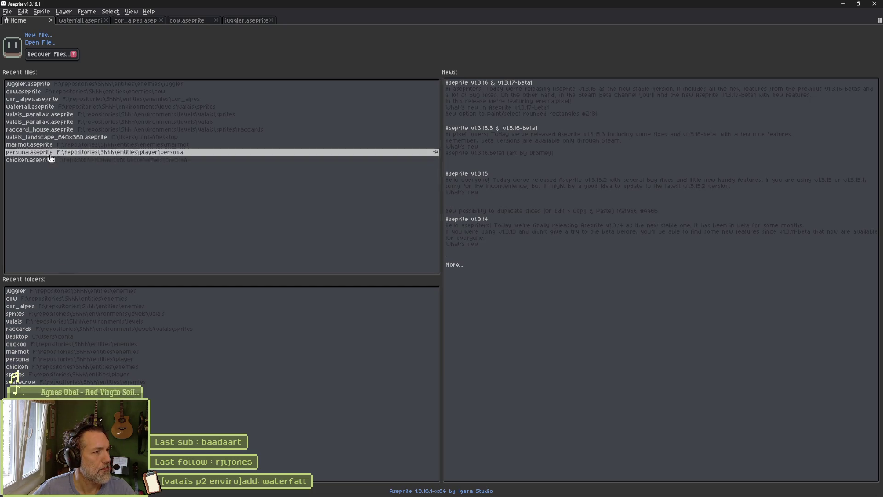
pyautogui.click(81, 20)
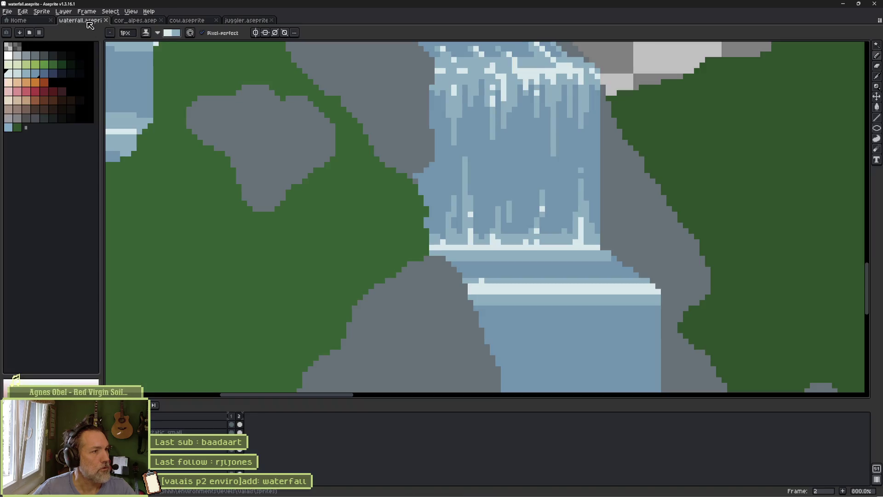
pyautogui.scroll(-2, 401, 245)
pyautogui.scroll(1, 400, 245)
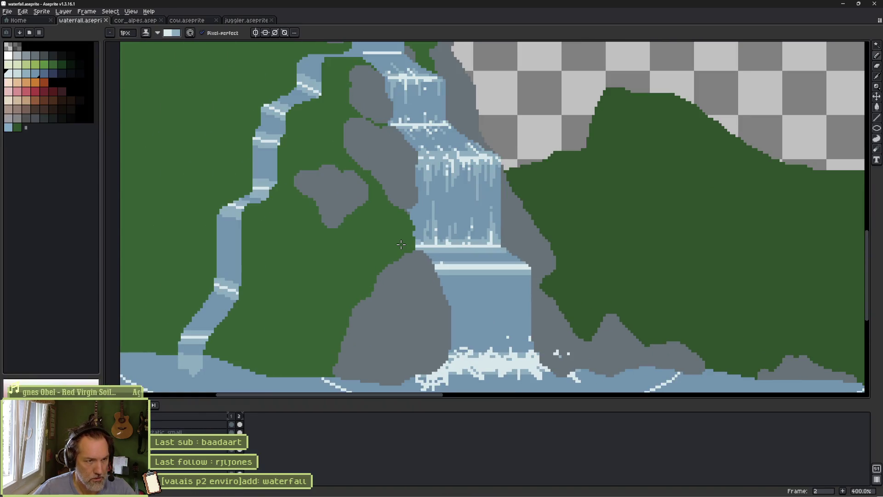
pyautogui.moveTo(501, 282); pyautogui.dragTo(432, 229)
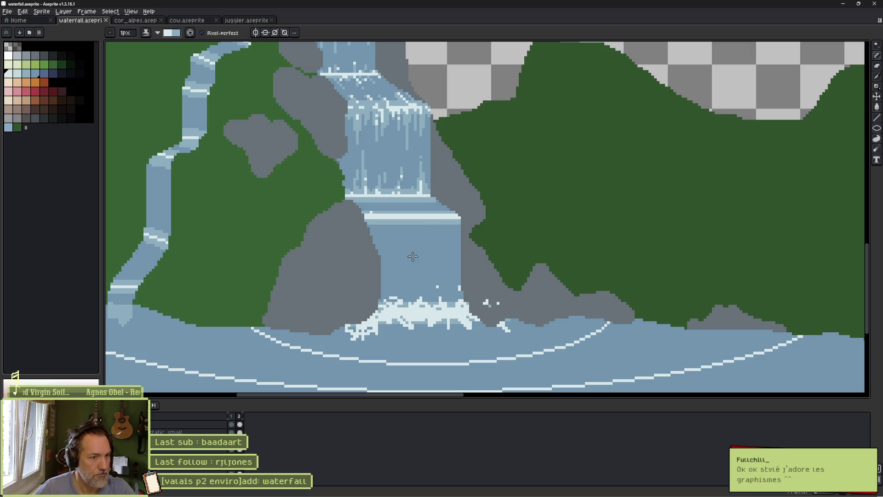
pyautogui.scroll(2, 386, 259)
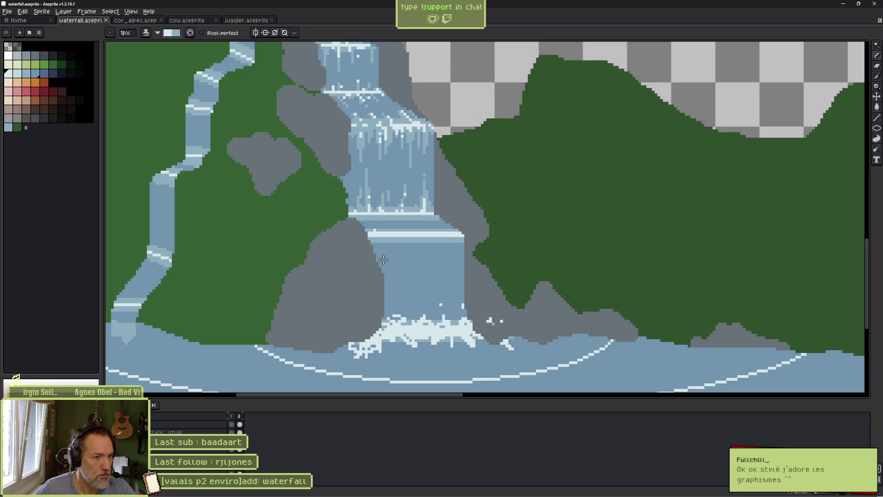
pyautogui.scroll(1, 384, 259)
pyautogui.moveTo(404, 217); pyautogui.dragTo(413, 268)
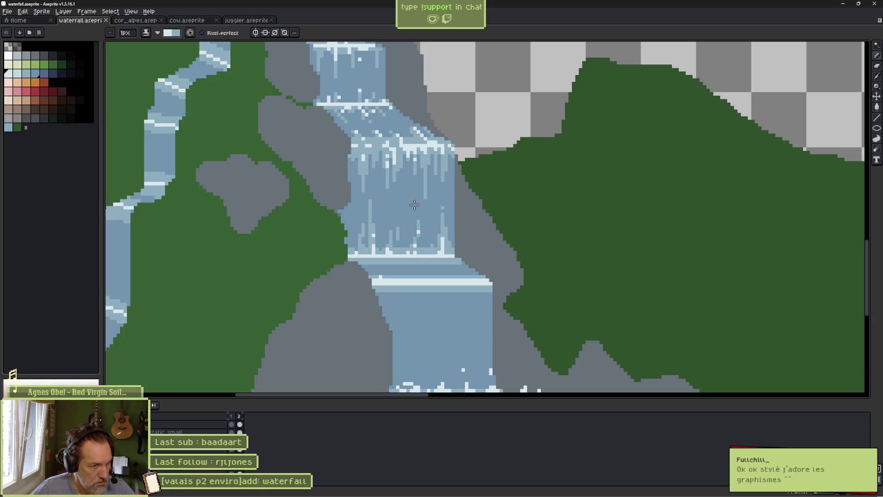
pyautogui.scroll(1, 412, 245)
pyautogui.scroll(4, 413, 245)
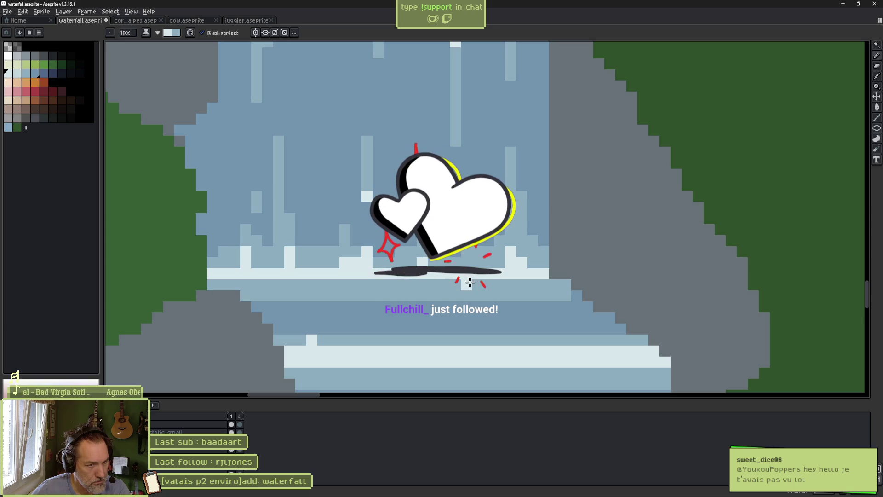
# Paint light-blue pixels into the lower foam band and flip between the two frames to compare
pyautogui.moveTo(469, 283); pyautogui.dragTo(499, 295)
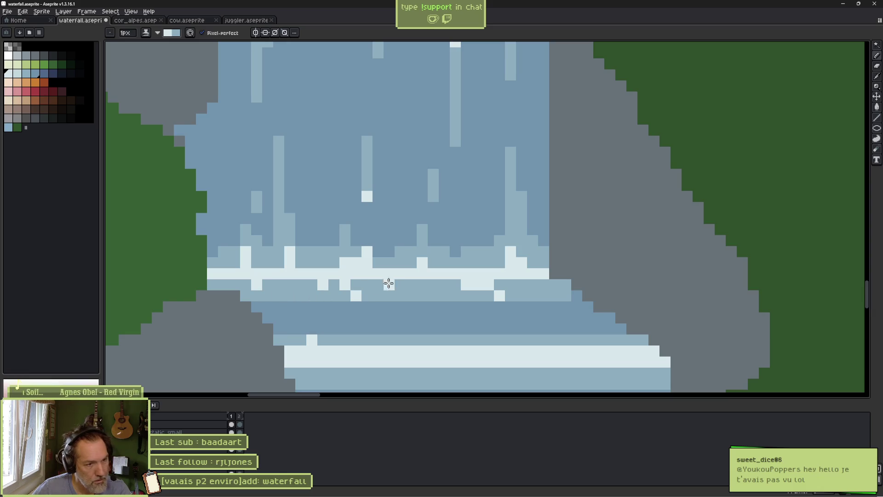
pyautogui.press('Right')
pyautogui.press('Left')
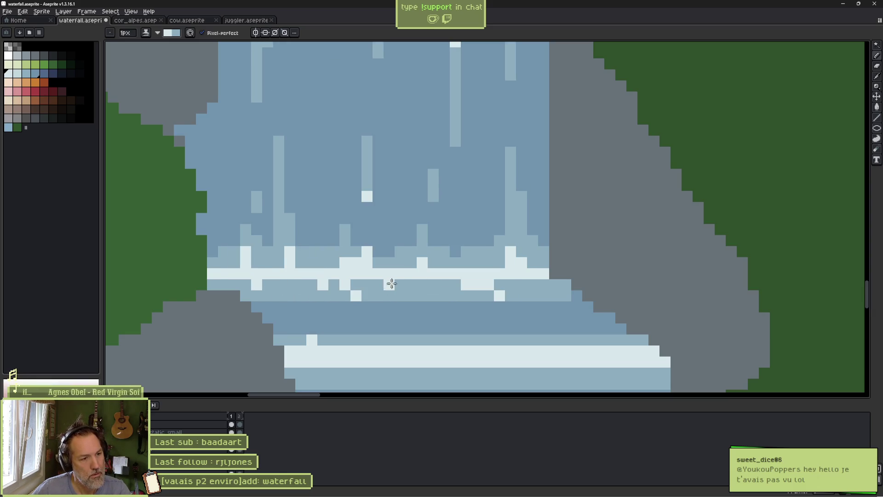
pyautogui.press('Right')
pyautogui.press('Left')
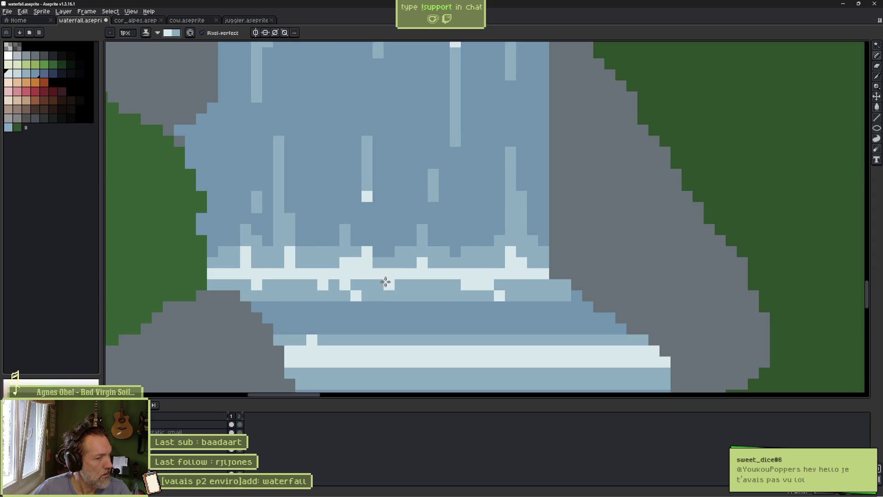
pyautogui.press('Right')
pyautogui.press('Left')
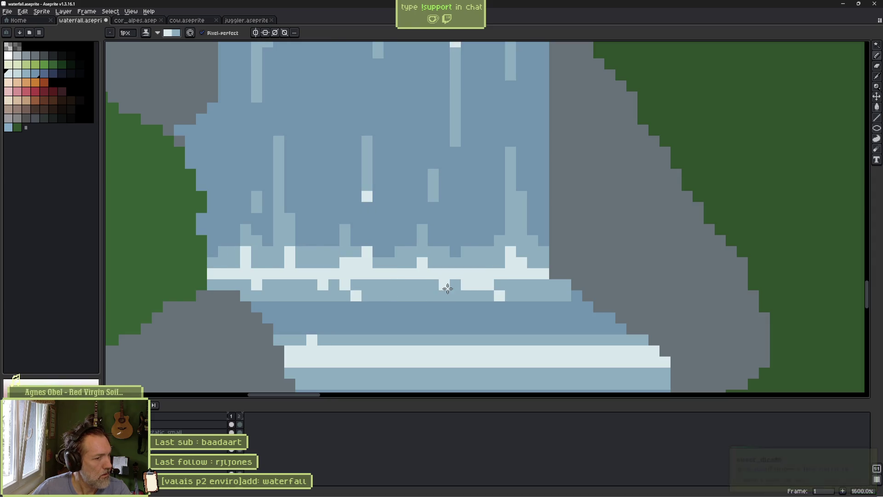
pyautogui.press('Right')
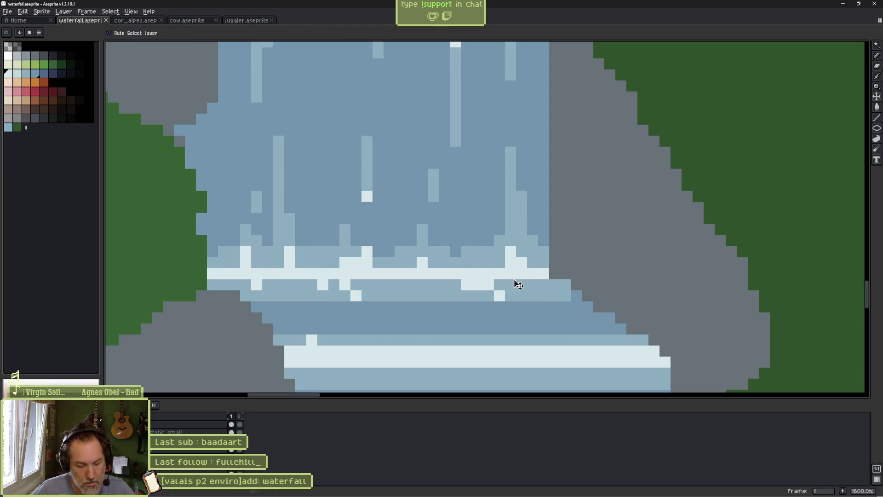
# Switch to Godot and run the current level scene with F6
pyautogui.hotkey('alt', 'Tab')
pyautogui.scroll(-1, 764, 400)
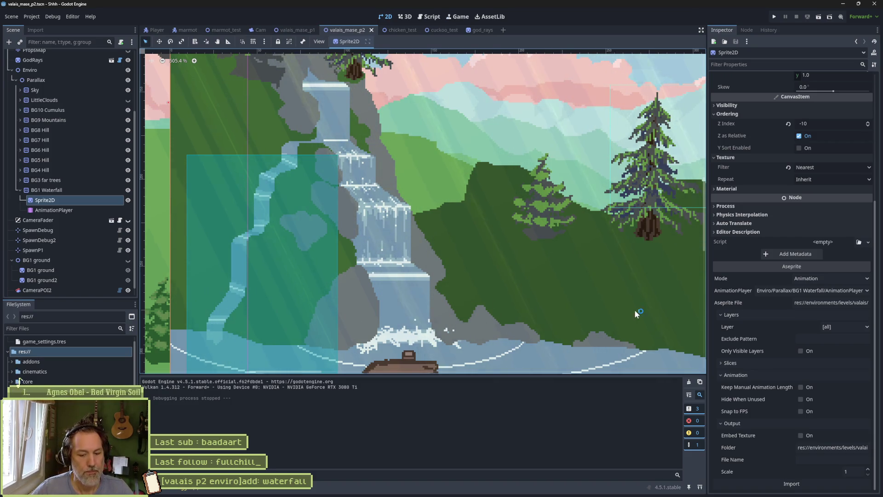
pyautogui.press('F6')
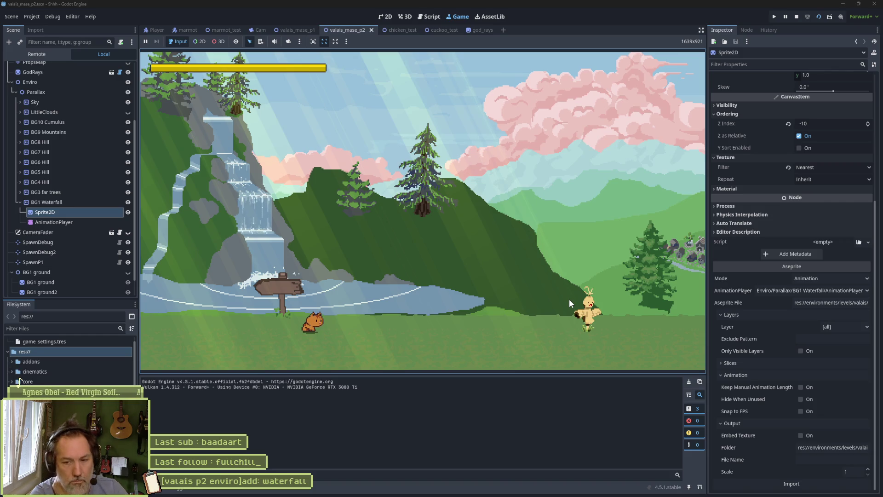
# Run the cat back and forth around the waterfall with the arrow keys
pyautogui.press('Right')
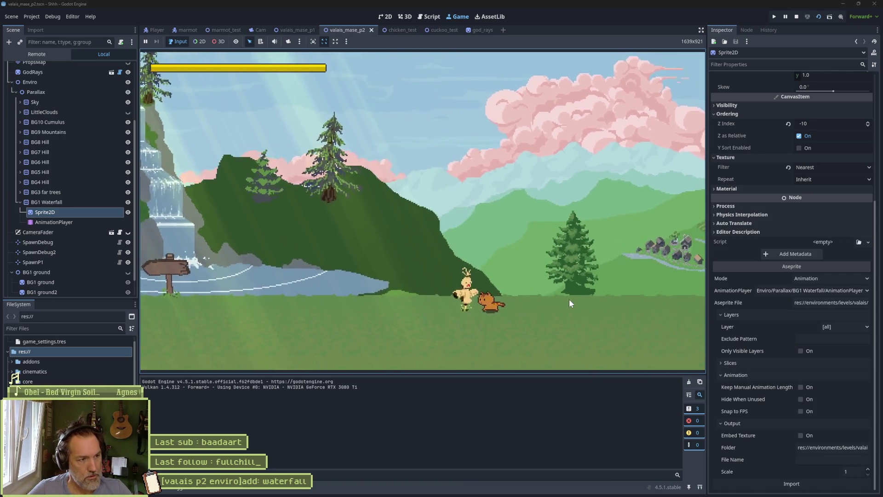
pyautogui.press('Left')
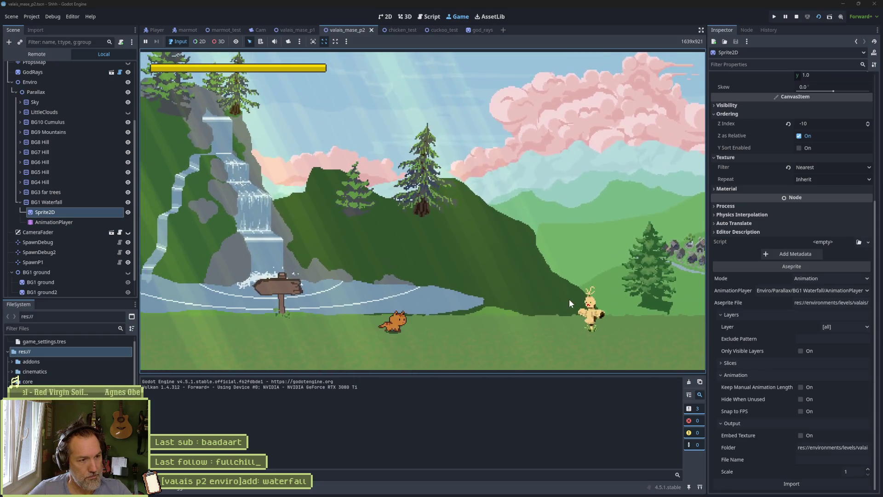
pyautogui.press('Right')
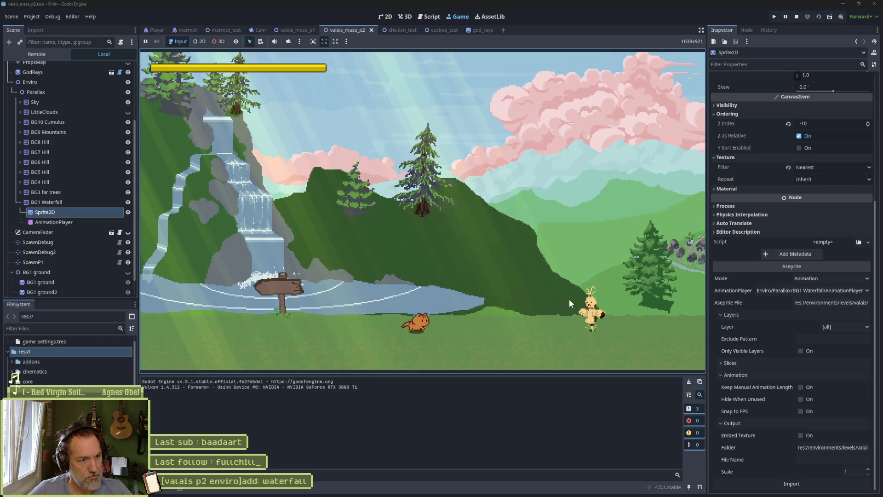
pyautogui.press('Left')
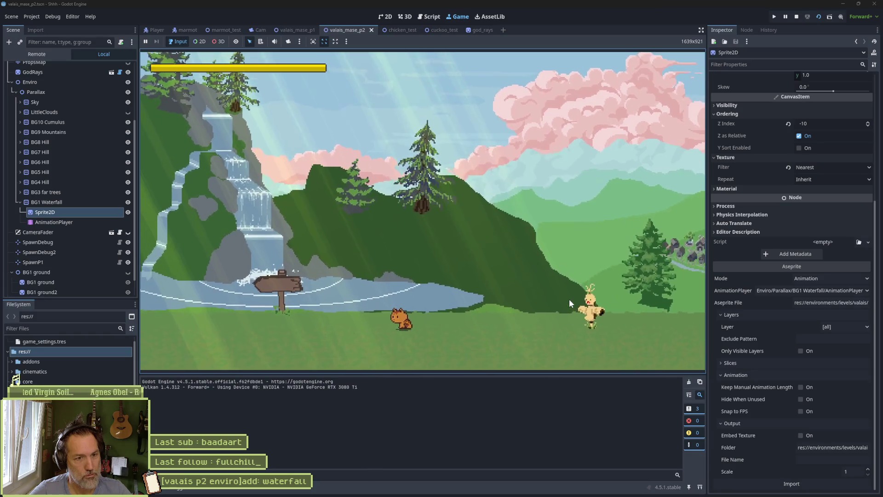
pyautogui.press('Left')
pyautogui.press('Right')
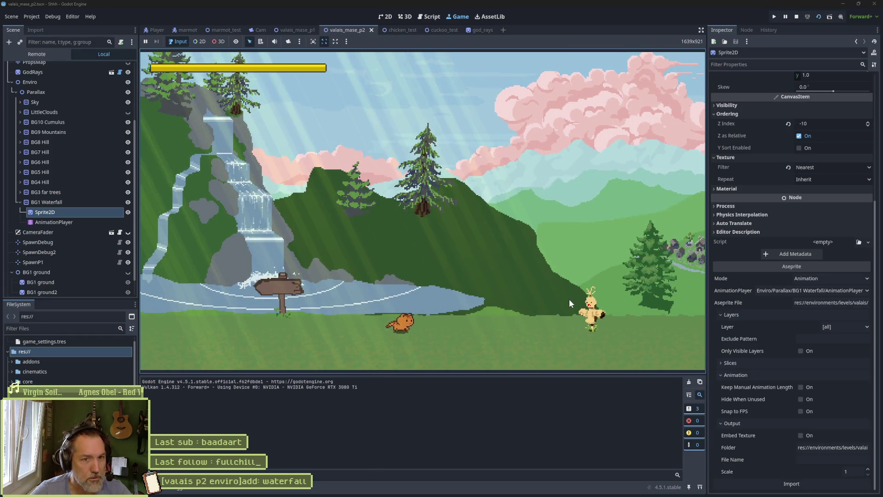
pyautogui.press('Left')
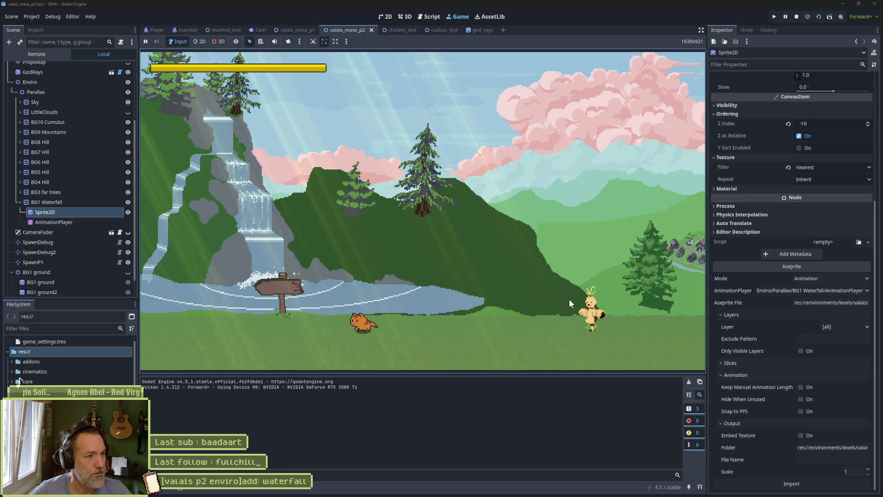
pyautogui.press('Right')
pyautogui.press('Left')
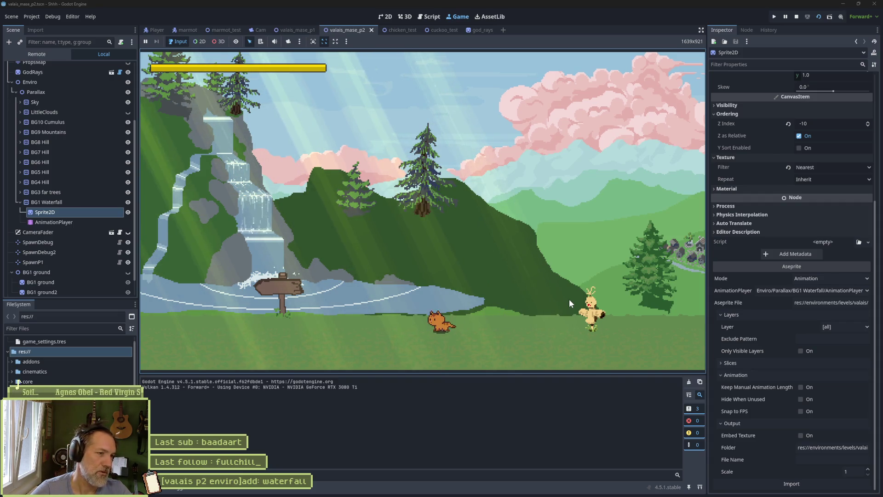
pyautogui.press('Right')
pyautogui.press('Left')
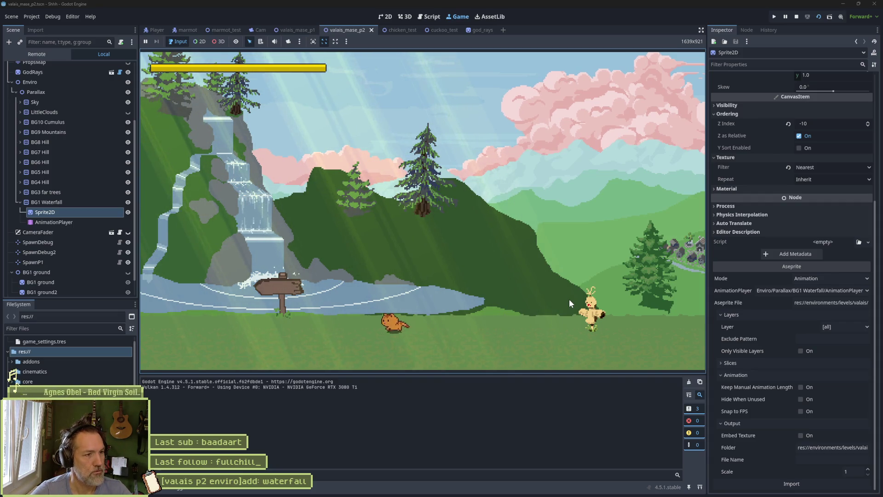
pyautogui.press('Right')
pyautogui.press('Left')
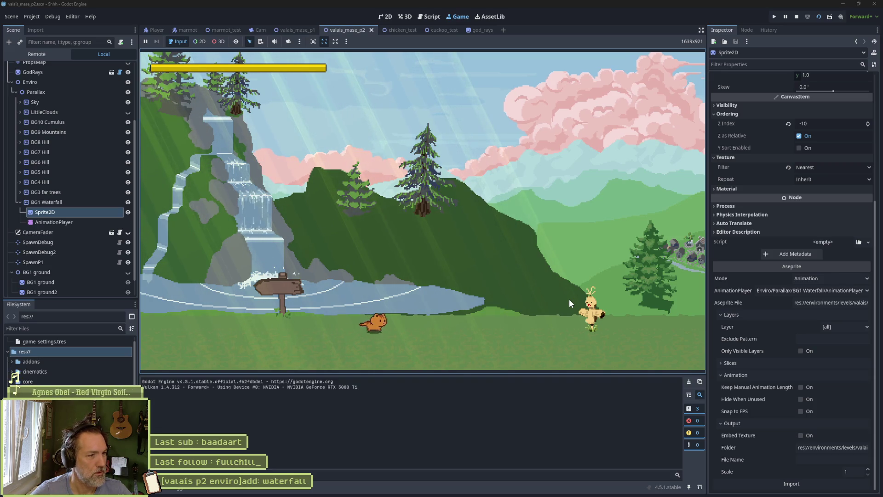
pyautogui.press('Right')
pyautogui.press('Left')
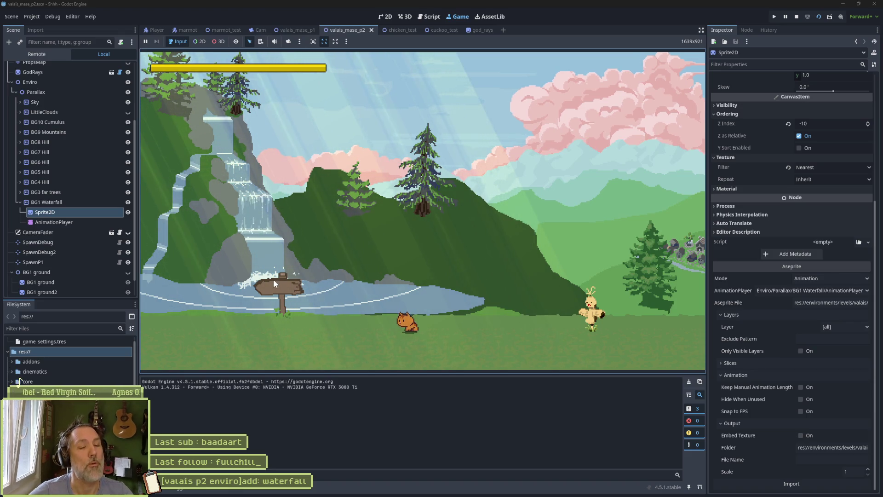
# Run the marmot right into the scarecrow and back left past the pool, stop, then bring up Discord
pyautogui.press('Right')
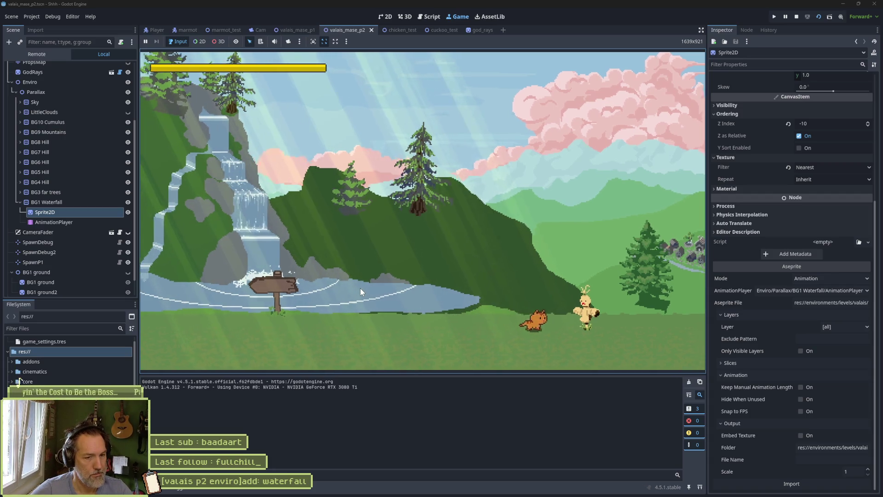
pyautogui.press('Right')
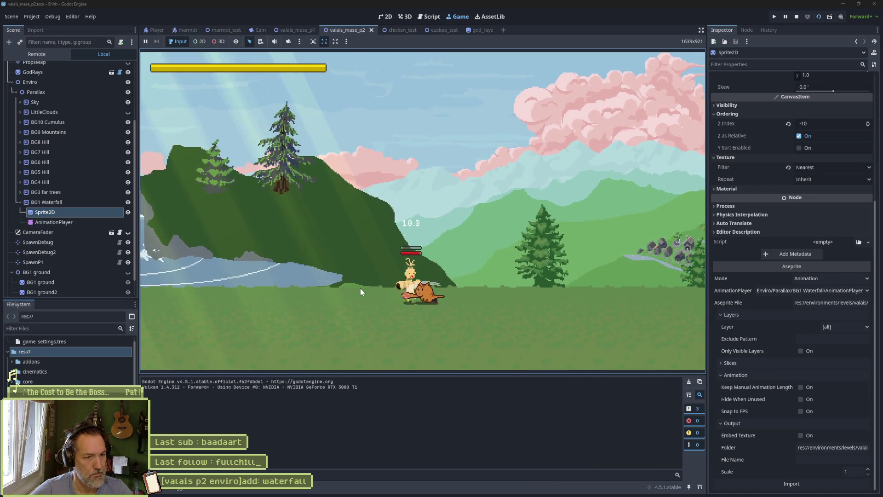
pyautogui.press('Left')
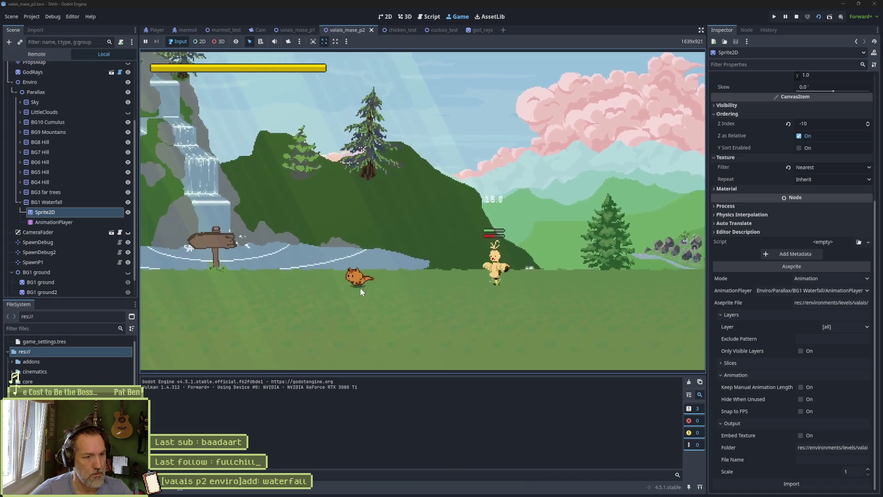
pyautogui.press('Left')
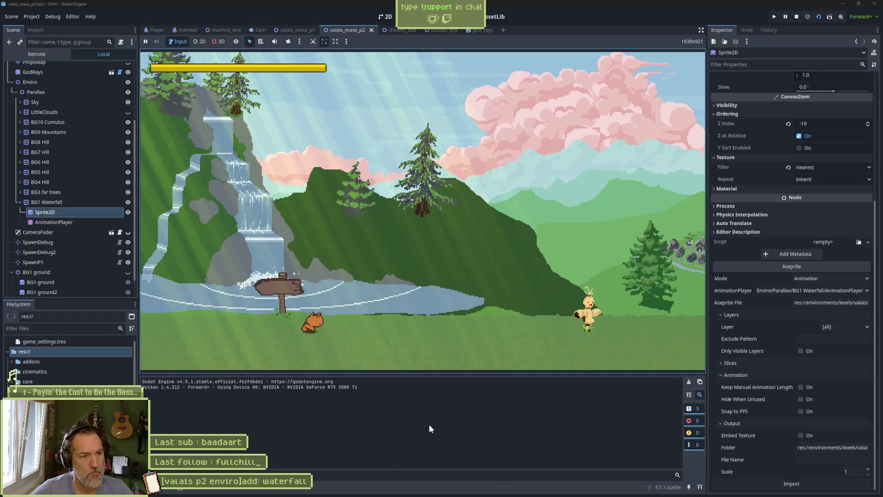
pyautogui.press('F8')
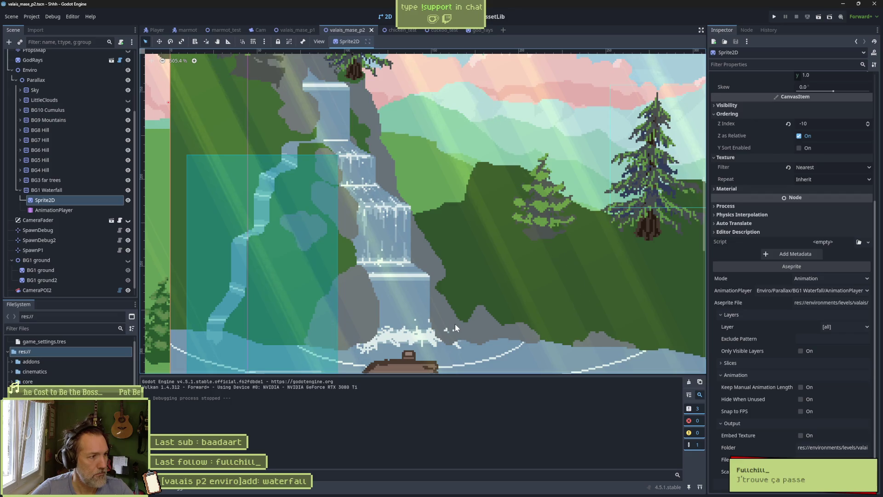
pyautogui.moveTo(518, 493)
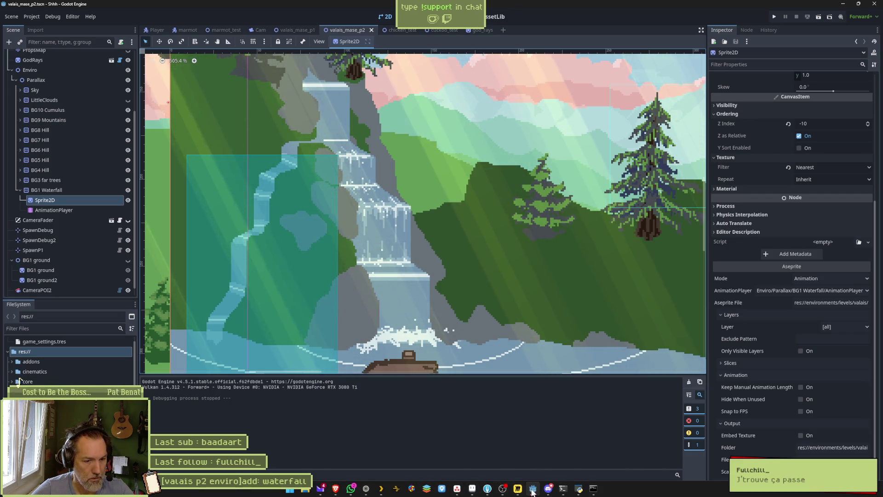
pyautogui.click(548, 488)
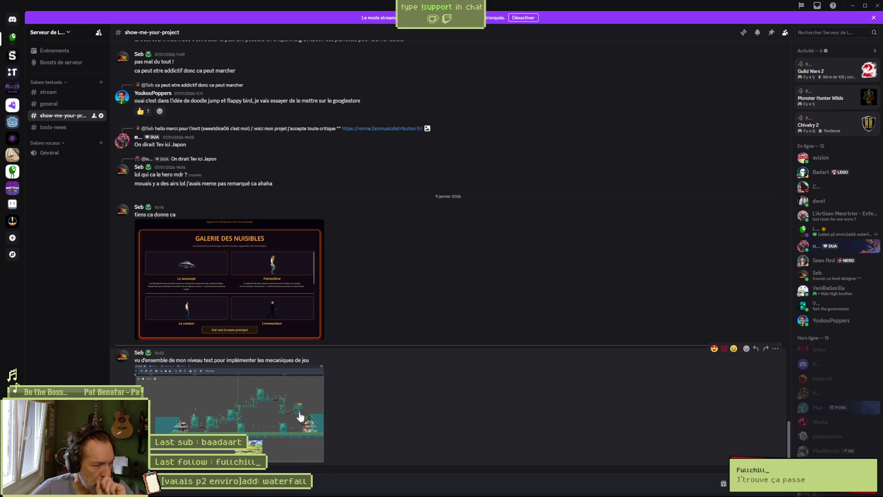
# Enlarge the shared level screenshot, zoom in and out, close it and minimize Discord
pyautogui.click(274, 419)
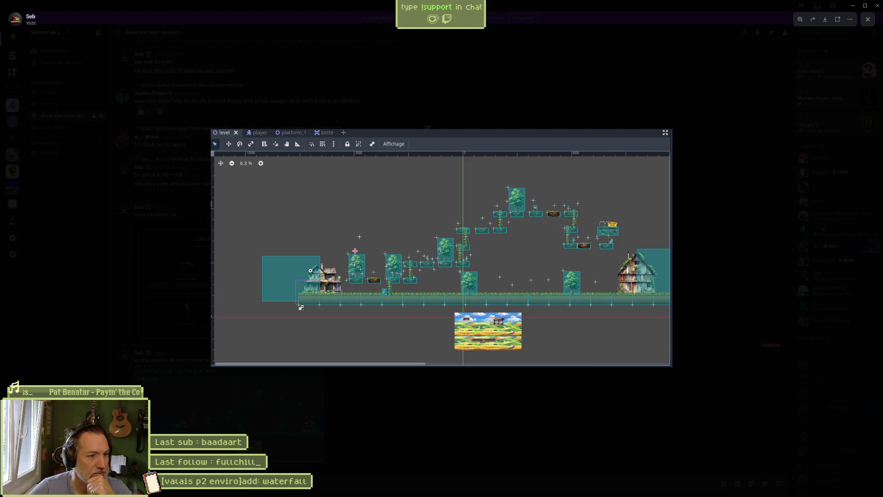
pyautogui.click(310, 270)
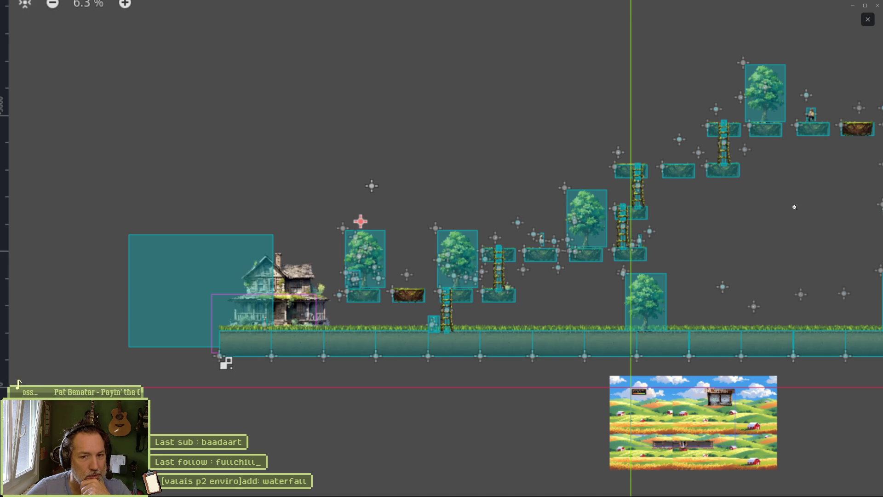
pyautogui.click(767, 221)
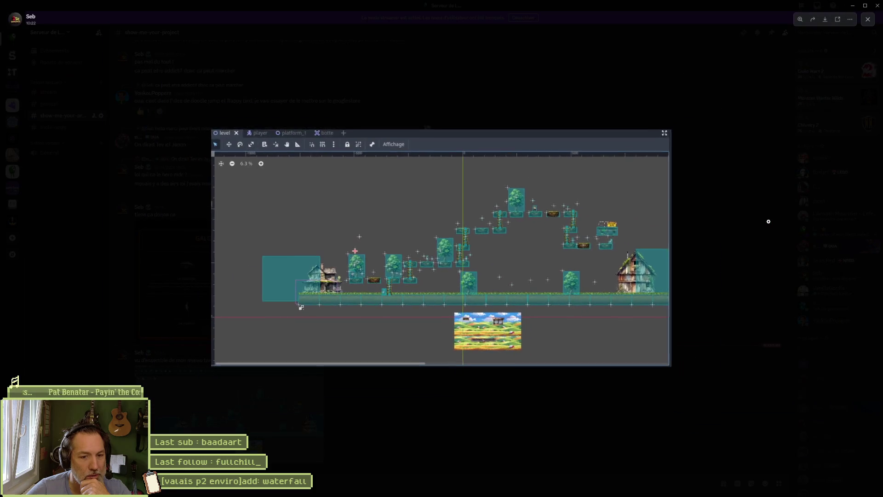
pyautogui.click(626, 303)
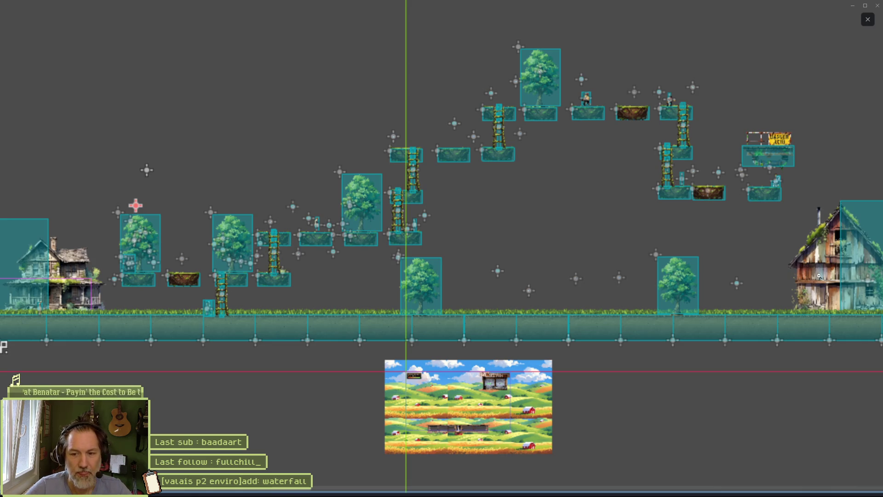
pyautogui.press('Escape')
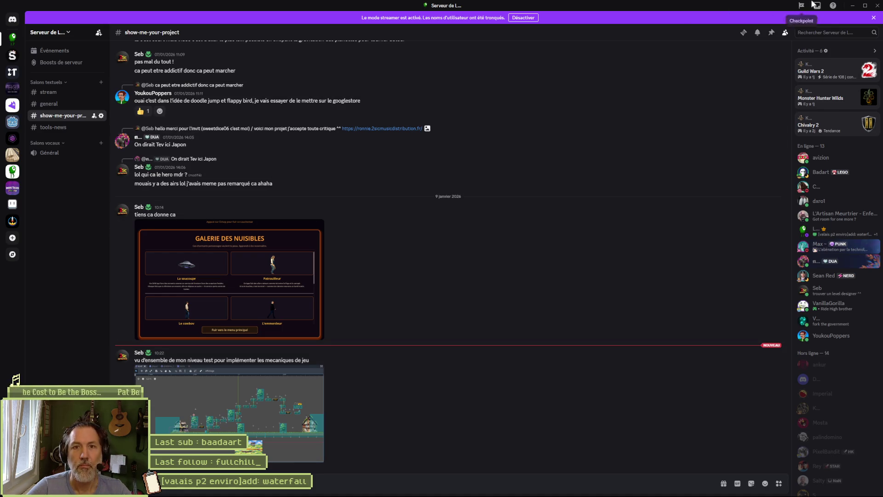
pyautogui.click(851, 6)
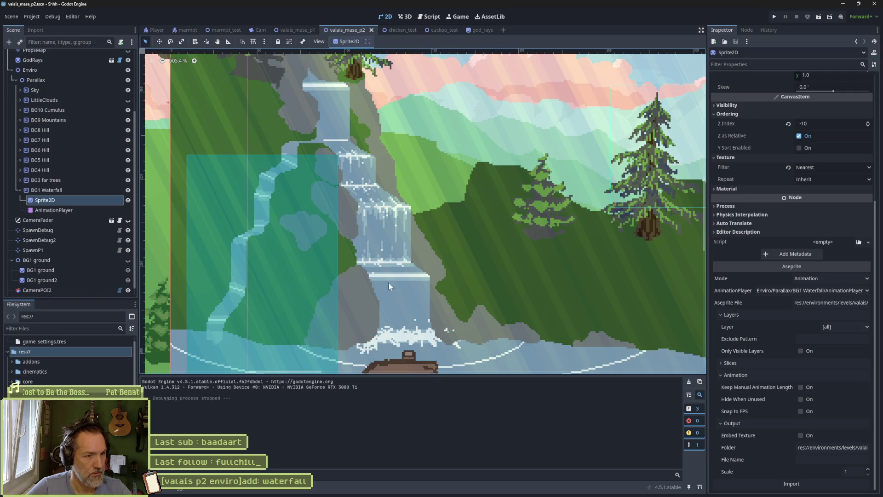
# Bring up waterfall.aseprite and pan from the upper tiers down to the splash, zooming out to 200%
pyautogui.moveTo(439, 494)
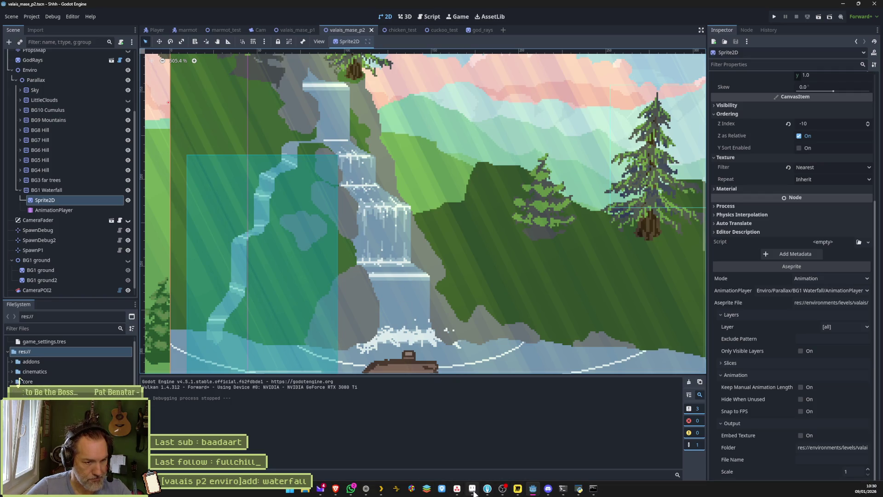
pyautogui.click(519, 490)
pyautogui.scroll(-5, 388, 273)
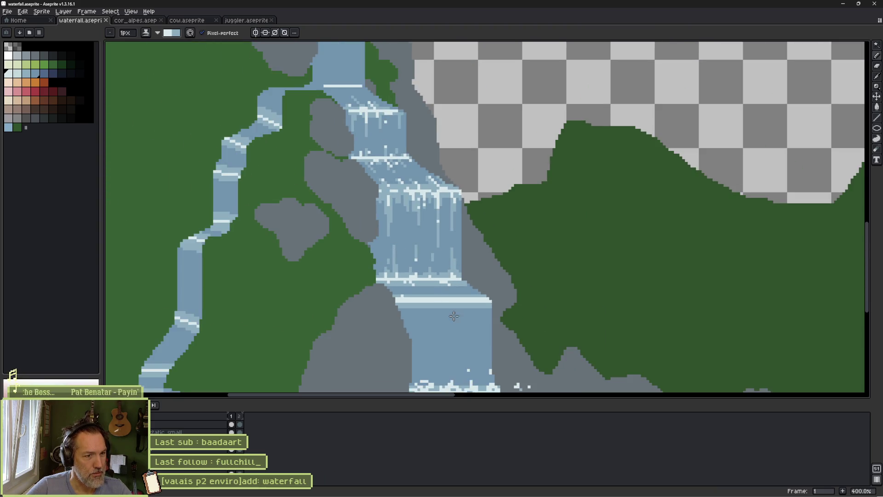
pyautogui.moveTo(411, 293); pyautogui.dragTo(415, 180)
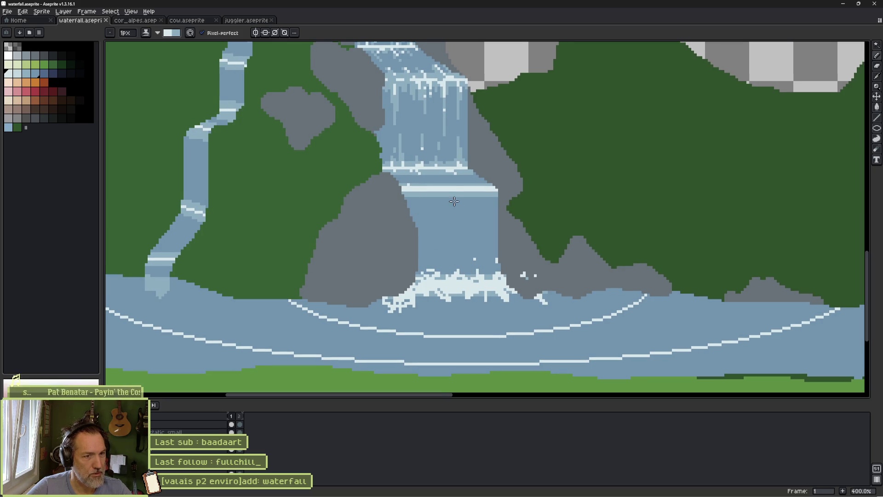
pyautogui.moveTo(409, 79); pyautogui.dragTo(421, 223)
pyautogui.moveTo(391, 157)
pyautogui.mouseDown()
pyautogui.moveTo(402, 197)
pyautogui.moveTo(360, 256)
pyautogui.moveTo(336, 141)
pyautogui.mouseUp()
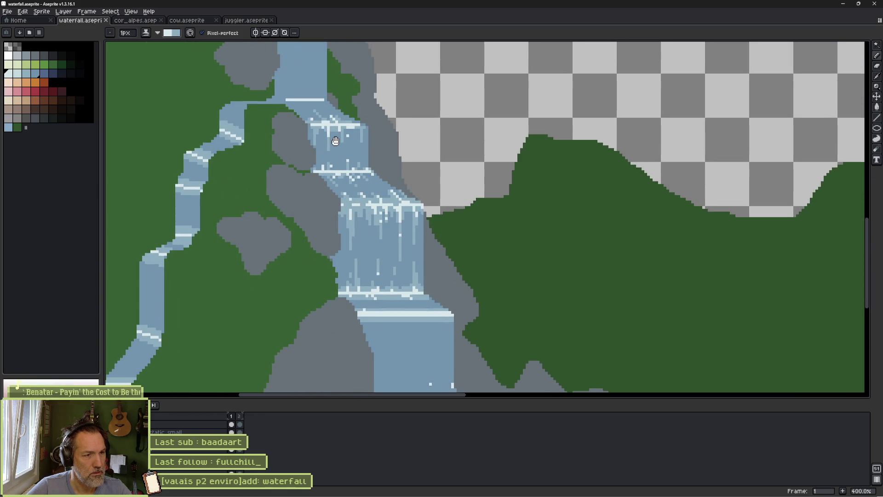
pyautogui.moveTo(335, 141); pyautogui.dragTo(368, 217)
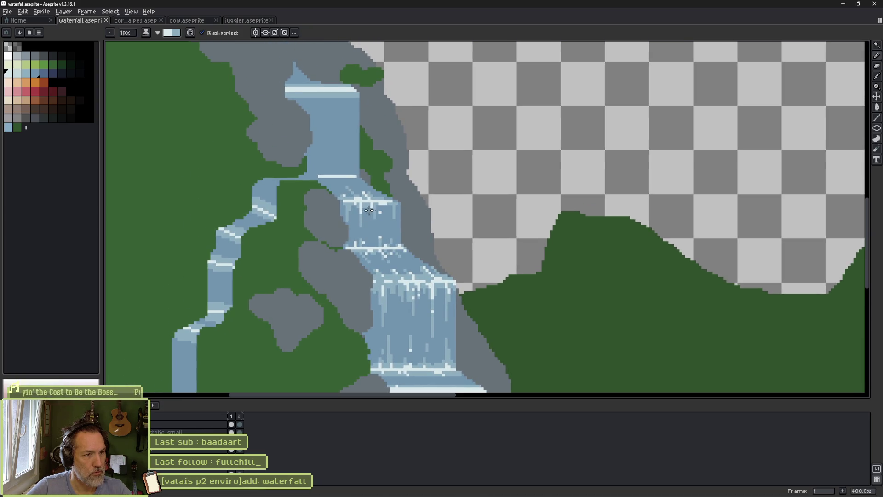
pyautogui.moveTo(323, 173); pyautogui.dragTo(355, 246)
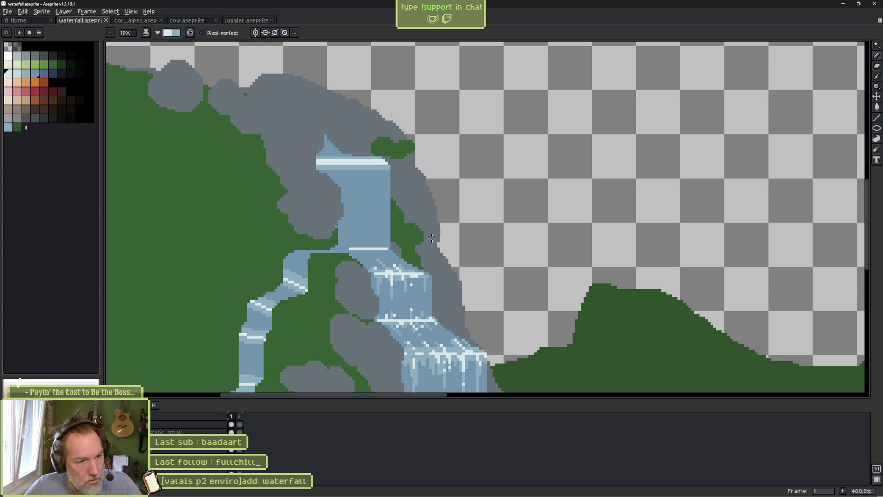
pyautogui.scroll(-5, 412, 212)
pyautogui.moveTo(413, 232); pyautogui.dragTo(475, 161)
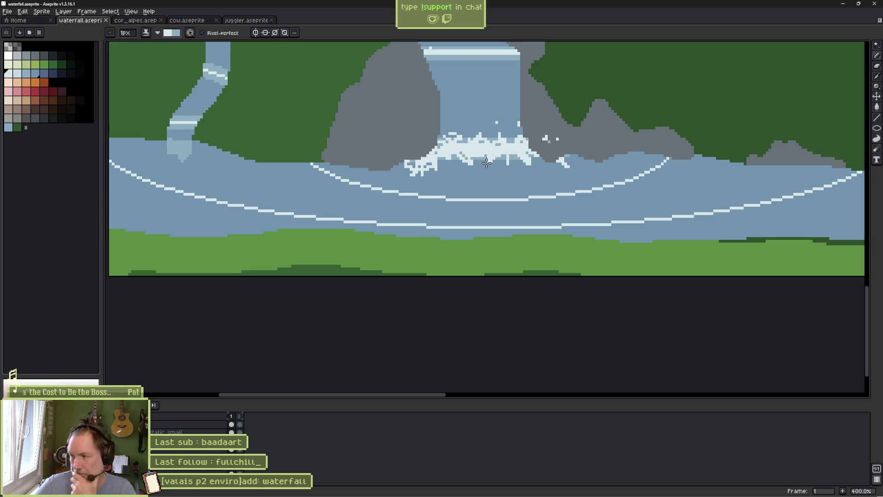
pyautogui.scroll(-2, 476, 164)
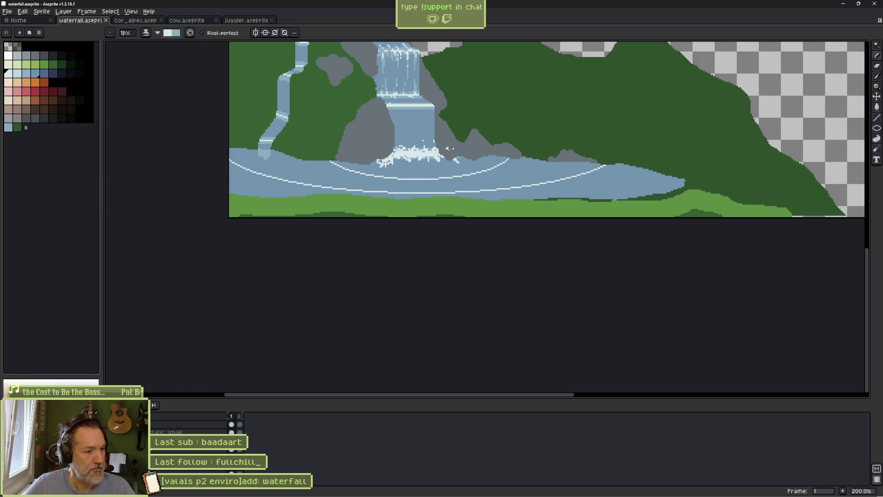
# Hide the waterfall, river and hill layers, lasso the stray grey stroke, recolour it bluish, and deselect
pyautogui.moveTo(454, 156)
pyautogui.mouseDown()
pyautogui.moveTo(431, 199)
pyautogui.moveTo(507, 207)
pyautogui.moveTo(401, 158)
pyautogui.moveTo(441, 140)
pyautogui.mouseUp()
pyautogui.press('q')
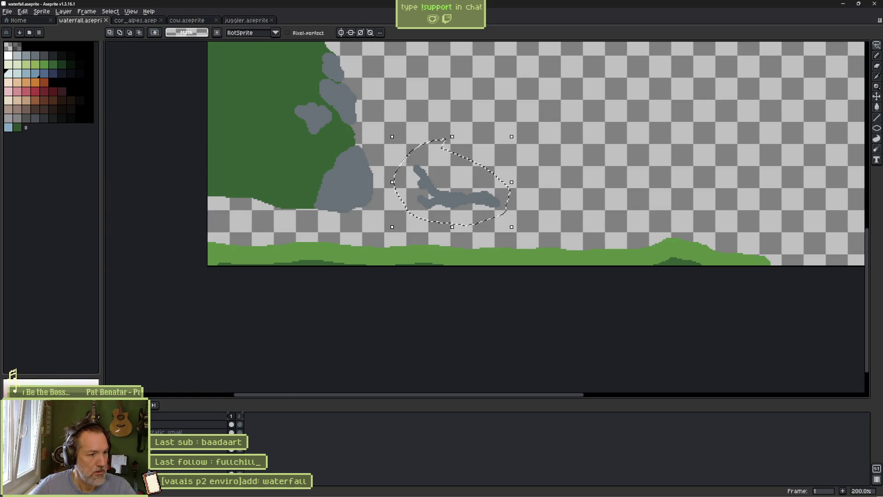
pyautogui.hotkey('ctrl', 'd')
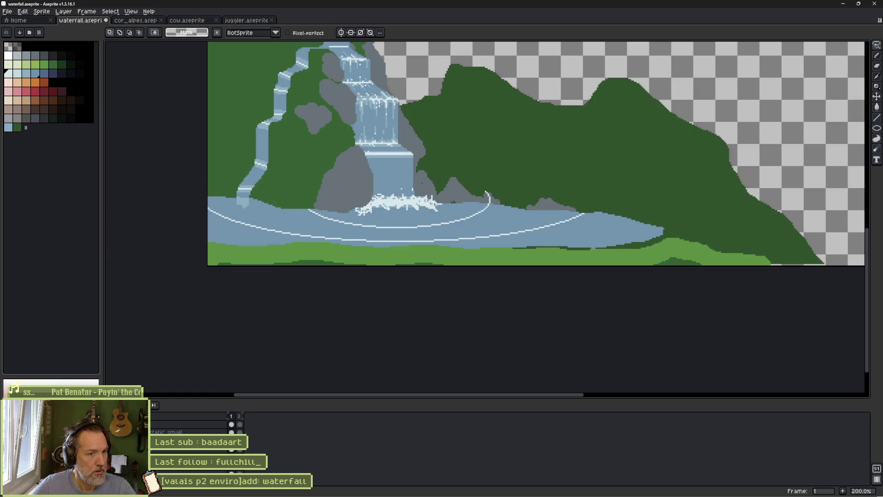
pyautogui.press('v')
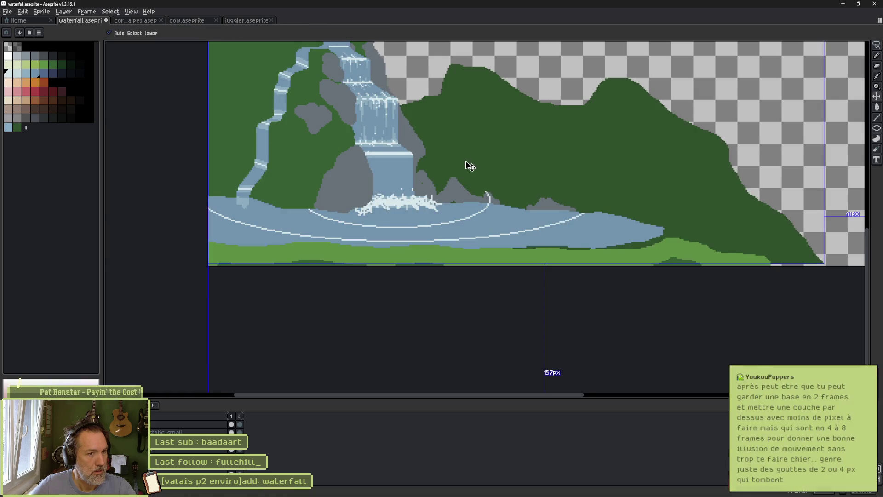
pyautogui.press('m')
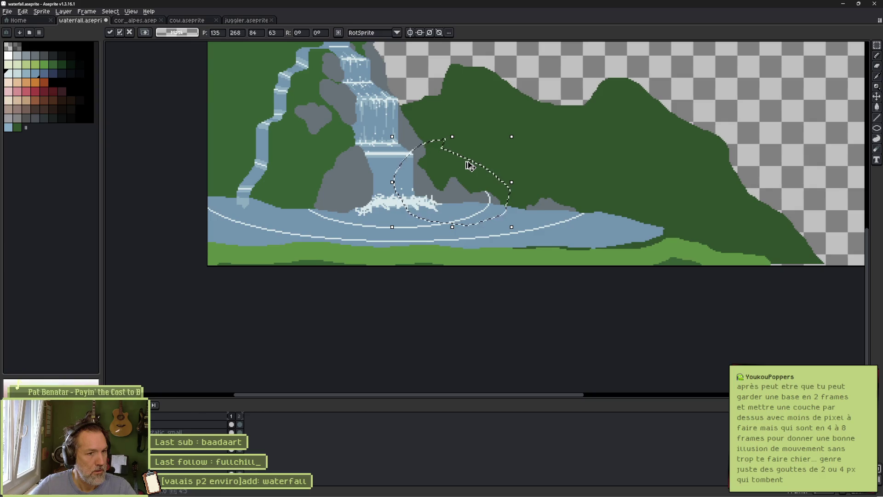
pyautogui.hotkey('ctrl', 'd')
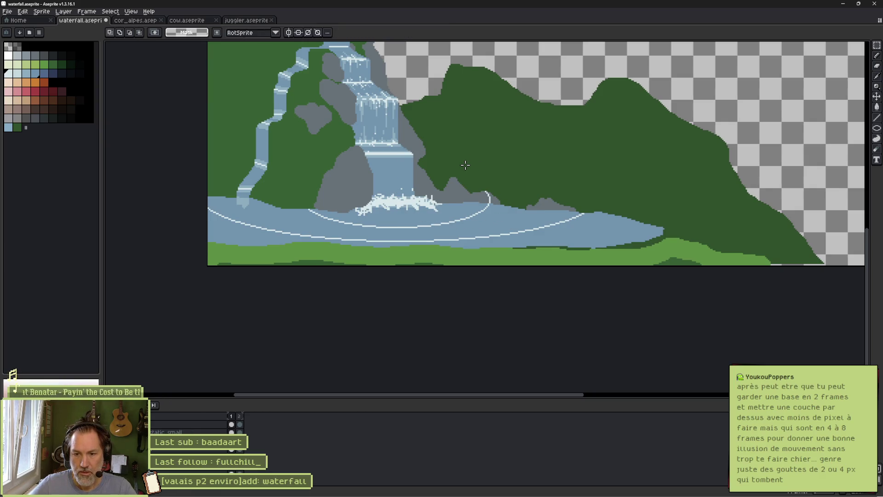
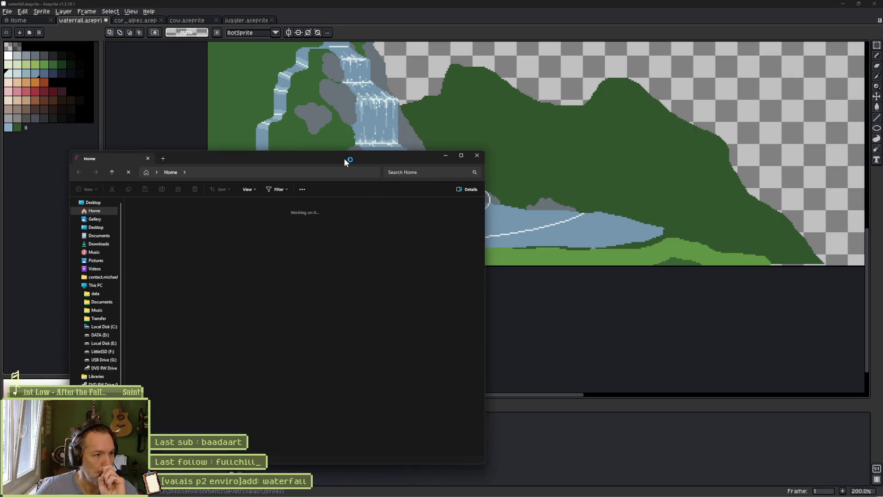
# Open Modes_Cats_A3_v2.png from Documents > Guitare > Theory in File Explorer
pyautogui.moveTo(346, 162); pyautogui.dragTo(568, 111)
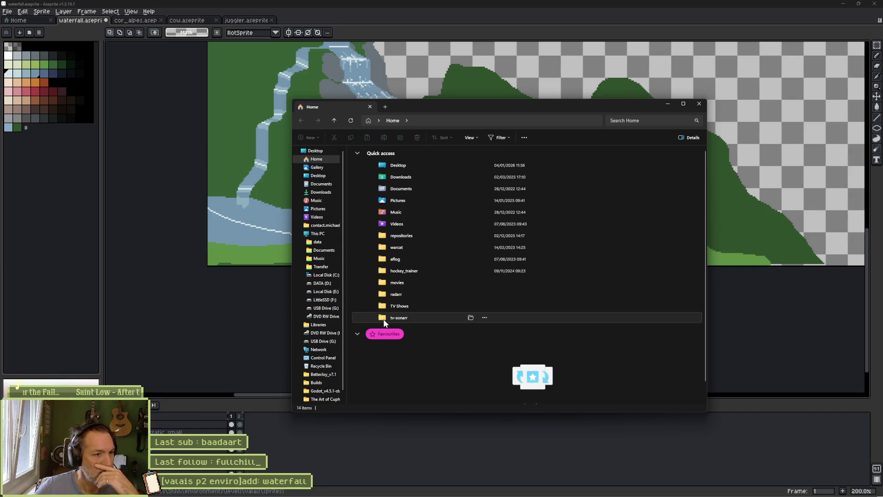
pyautogui.click(314, 252)
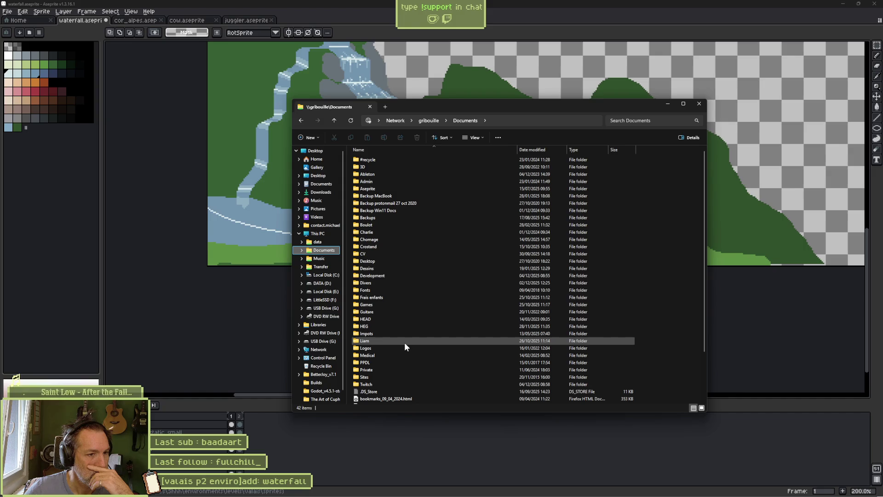
pyautogui.moveTo(405, 342)
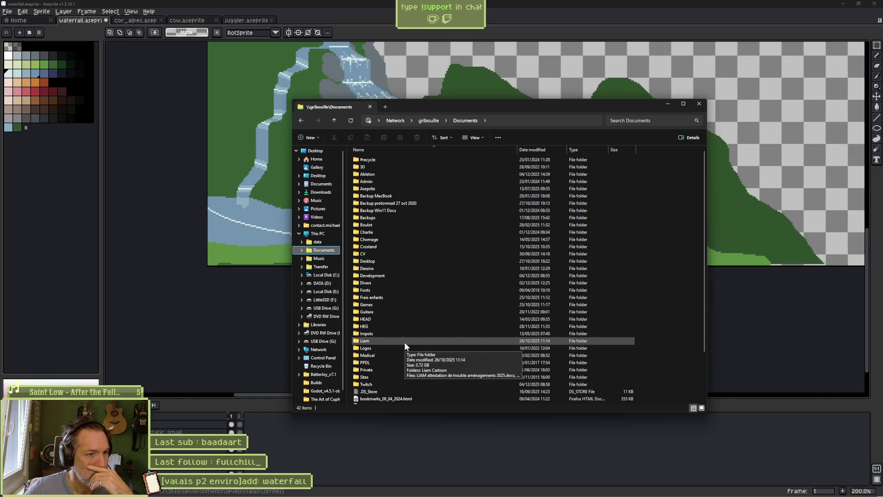
pyautogui.doubleClick(379, 313)
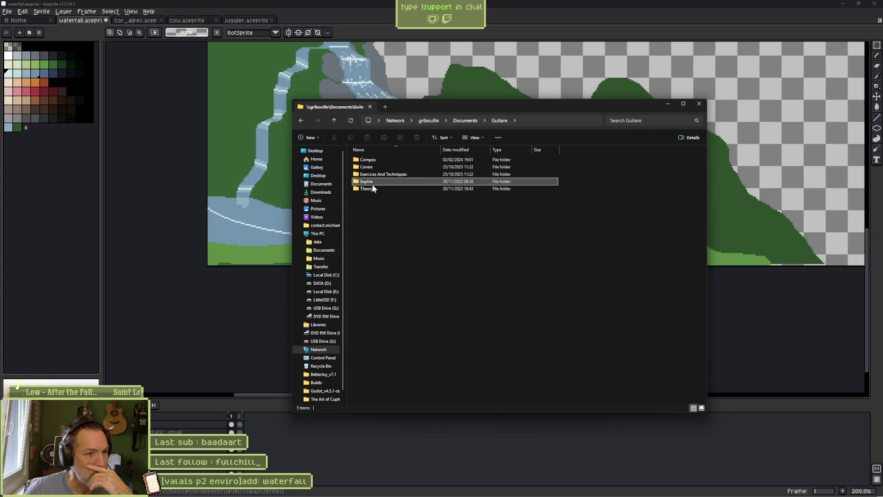
pyautogui.doubleClick(368, 189)
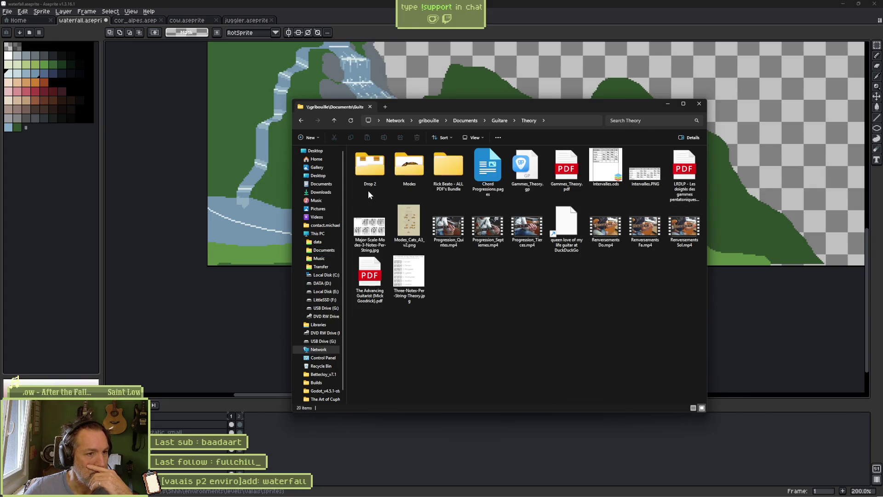
pyautogui.click(409, 225)
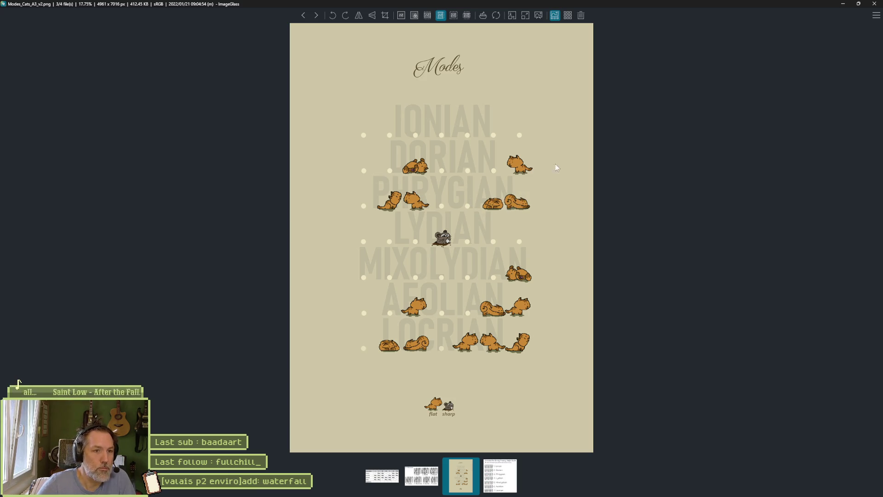
# Close ImageGlass after reviewing the Modes cats poster
pyautogui.click(875, 4)
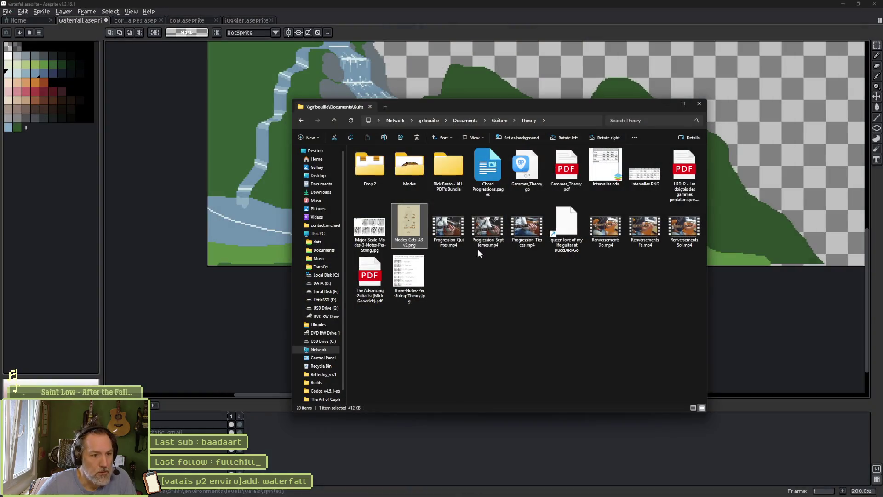
# Close the Theory folder window to reveal the waterfall sprite
pyautogui.click(698, 104)
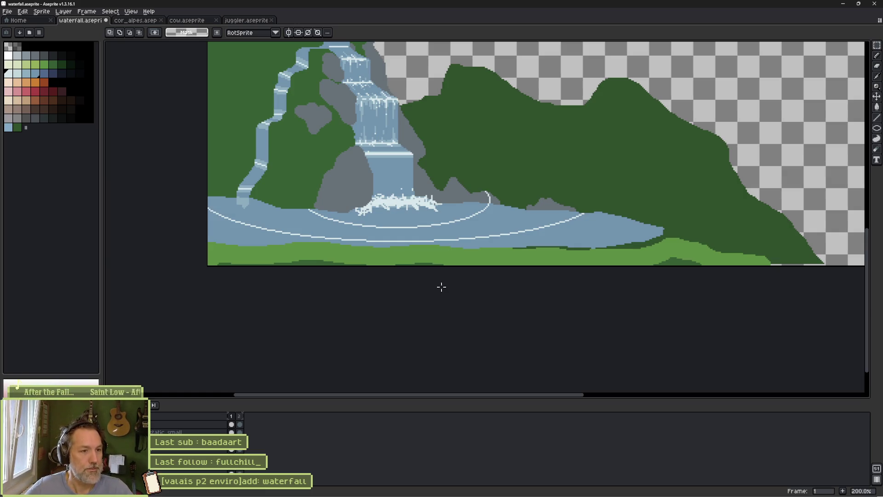
# Erase the curled-up top of the inner ripple arc and save waterfall.aseprite
pyautogui.scroll(2, 487, 201)
pyautogui.press('b')
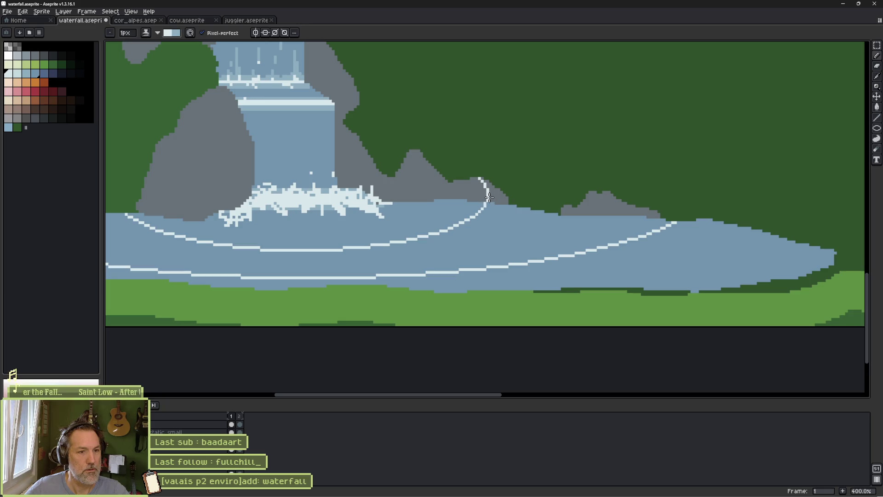
pyautogui.press('e')
pyautogui.moveTo(487, 189); pyautogui.dragTo(482, 183)
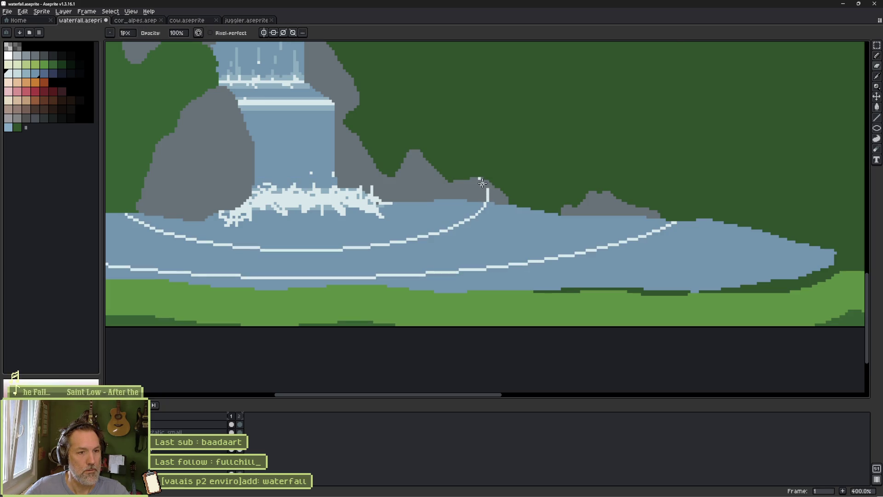
pyautogui.press('+')
pyautogui.scroll(-5, 529, 193)
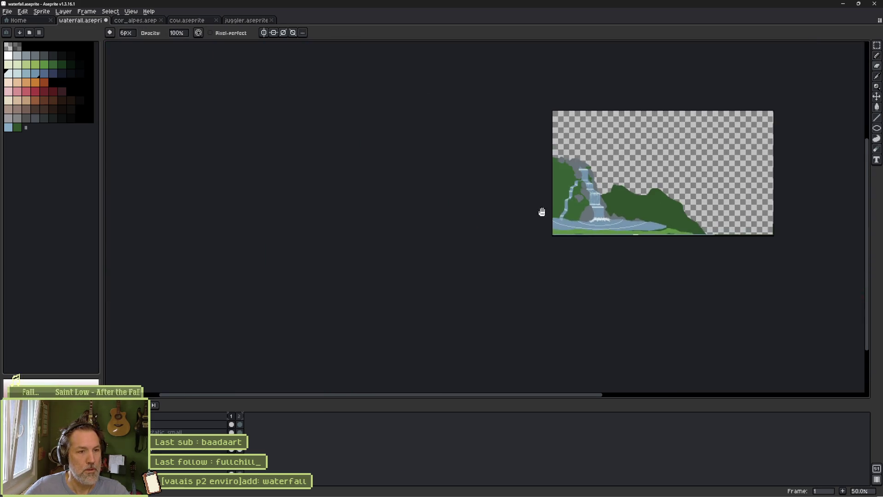
pyautogui.moveTo(542, 212); pyautogui.dragTo(419, 216)
pyautogui.scroll(1, 562, 187)
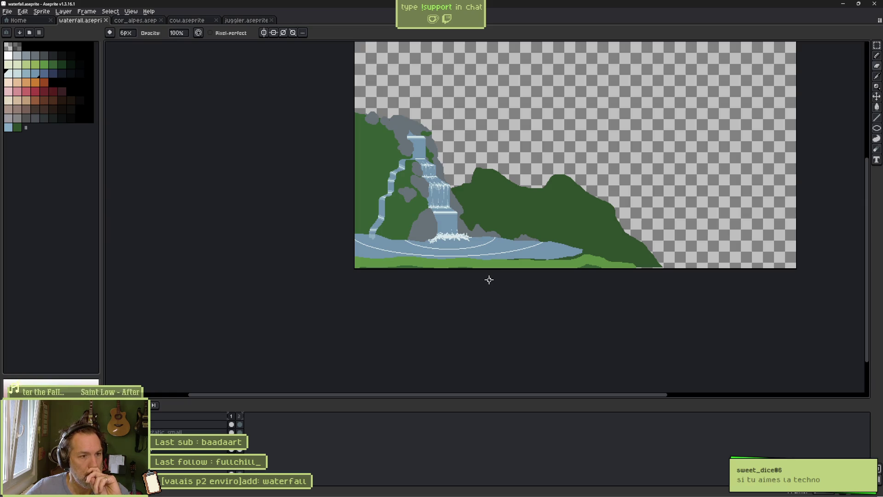
pyautogui.hotkey('ctrl', 's')
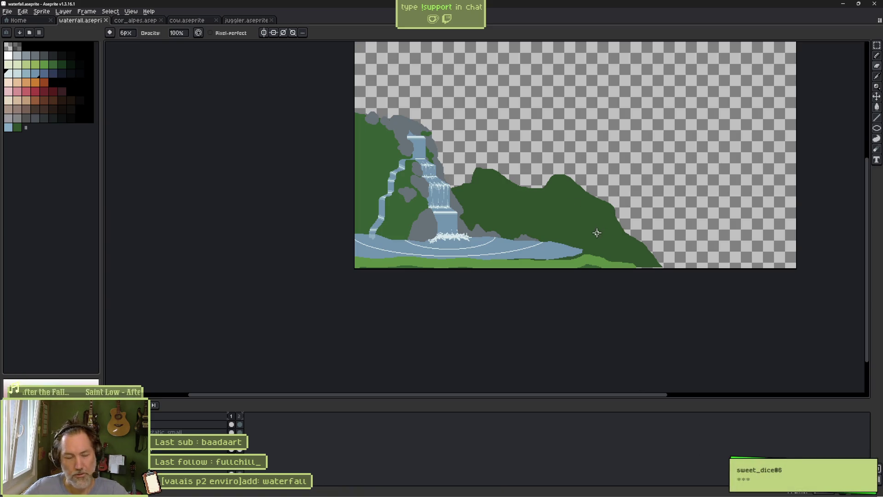
pyautogui.scroll(2, 449, 207)
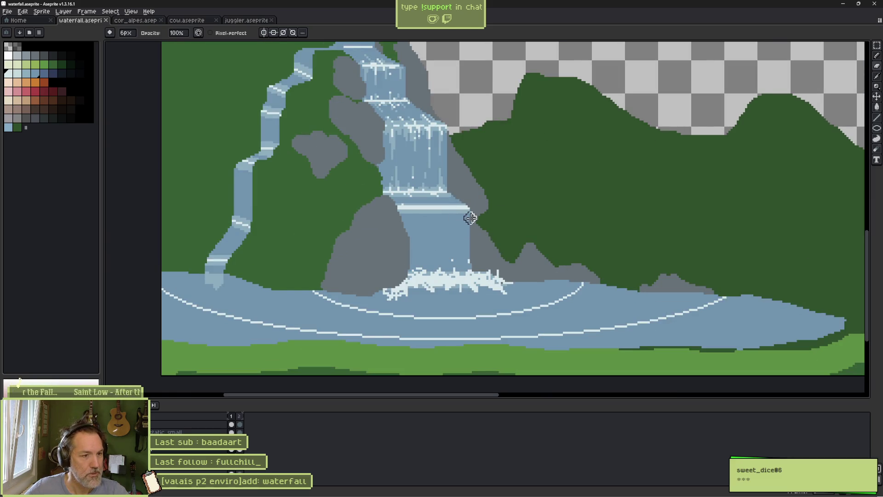
# Rename Layer 1 to 'waves' in Layer Properties, correcting the typo
pyautogui.press('b')
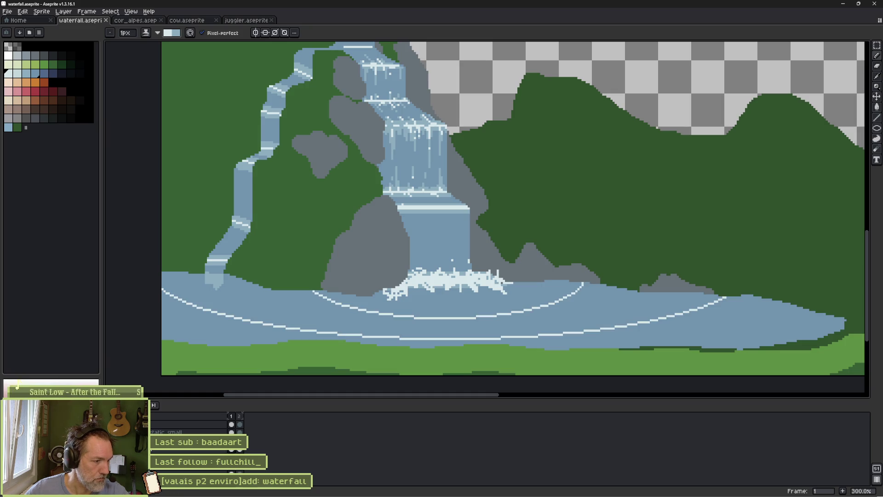
pyautogui.hotkey('shift', 'p')
pyautogui.write('waves')
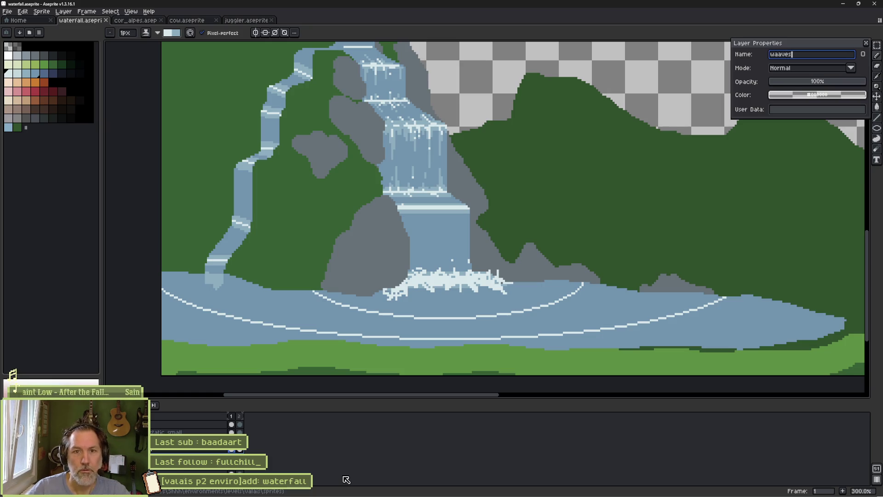
pyautogui.press('Left')
pyautogui.press('Left')
pyautogui.press('Left')
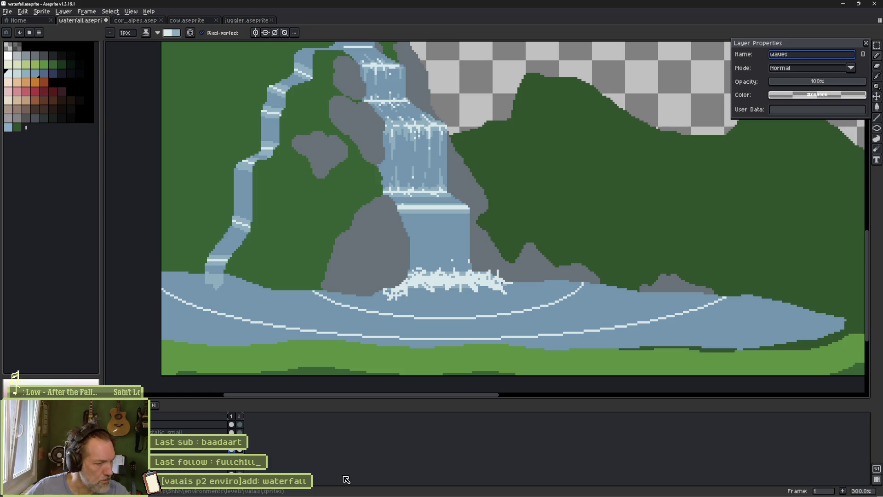
pyautogui.press('Return')
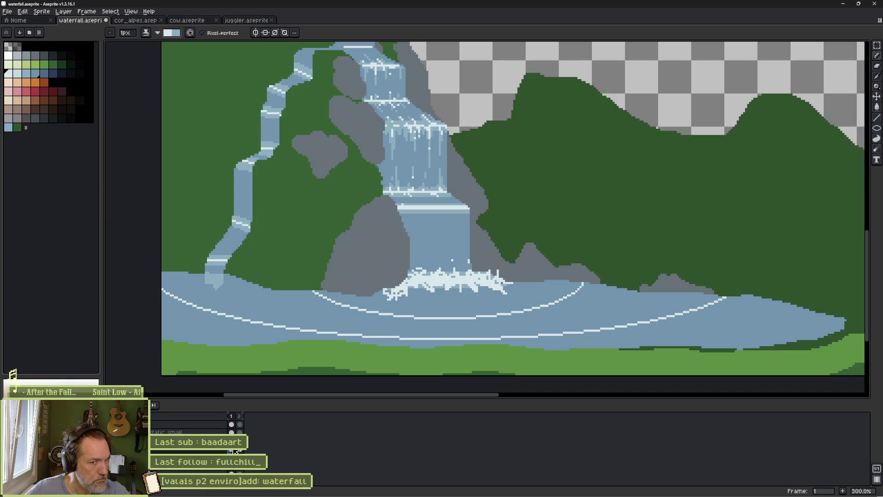
# Zoom out to centre the waterfall, then switch to the Discord window
pyautogui.scroll(-1, 324, 330)
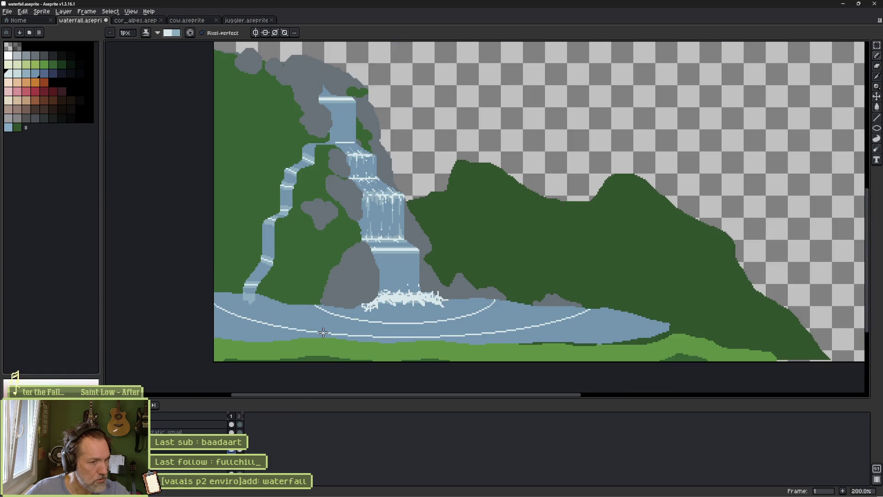
pyautogui.moveTo(324, 330); pyautogui.dragTo(384, 311)
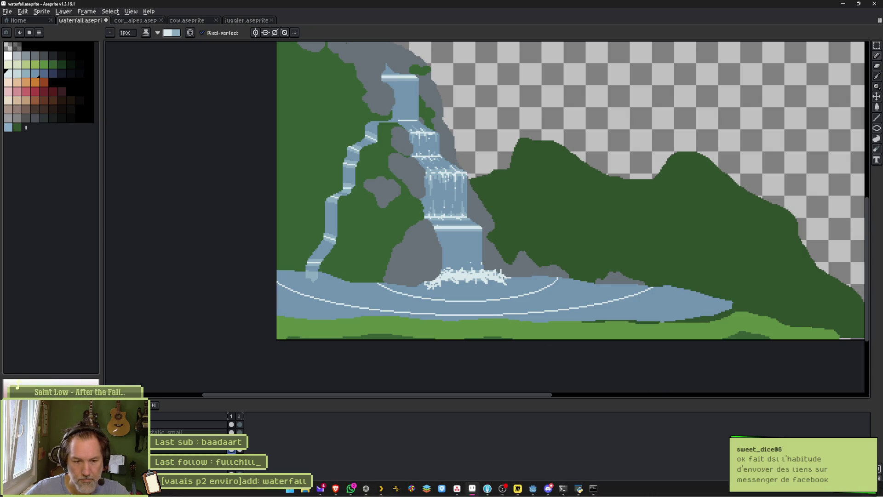
pyautogui.click(547, 490)
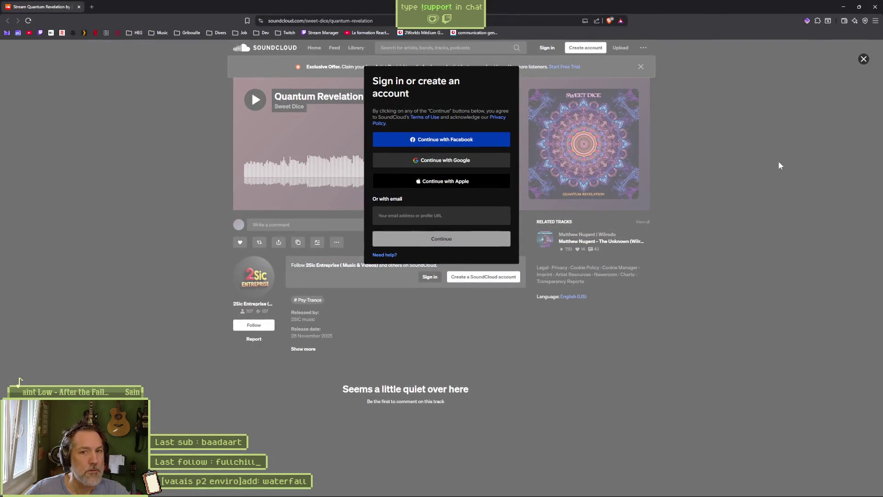
# Dismiss the sign-in prompt, play Quantum Revelation, skip ahead about thirty seconds, and pause
pyautogui.click(864, 58)
pyautogui.press('space')
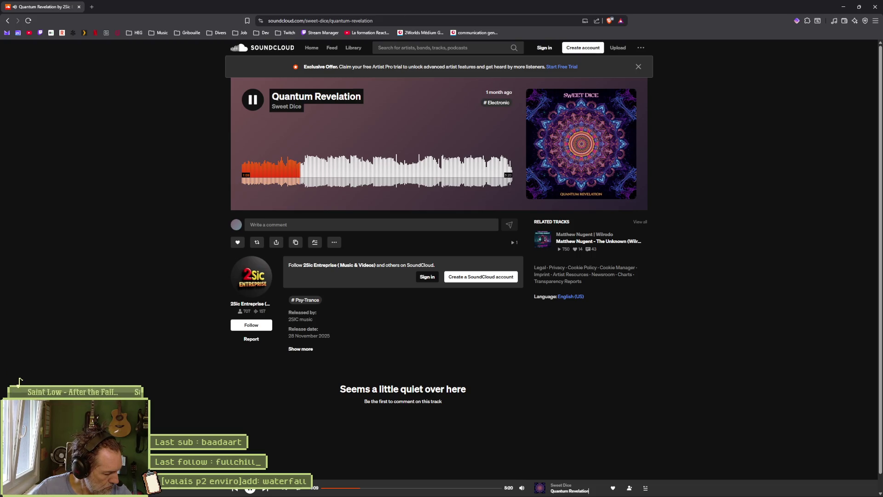
pyautogui.press('Right')
pyautogui.press('Right')
pyautogui.press('Right')
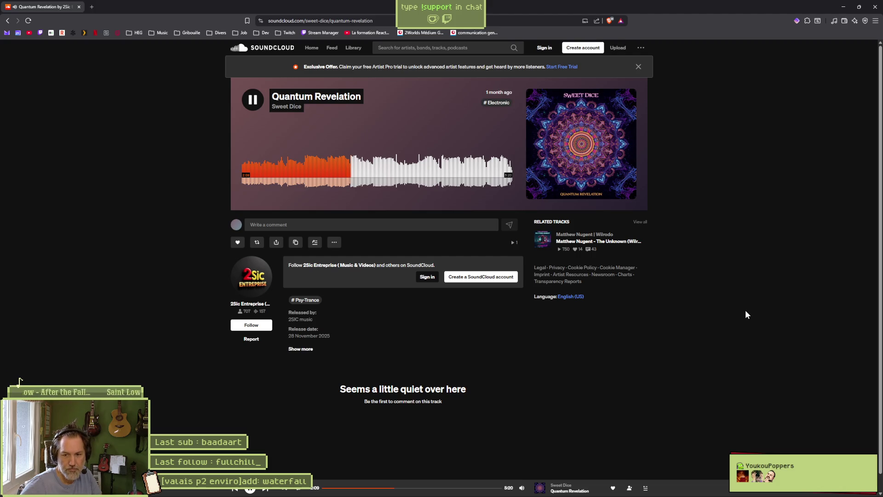
pyautogui.press('space')
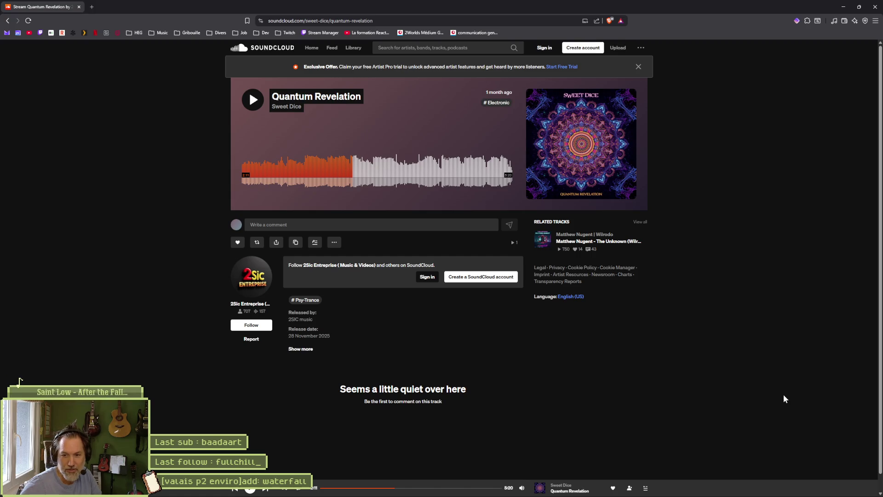
# Resume Quantum Revelation and let it autoplay into The Unknown
pyautogui.click(253, 101)
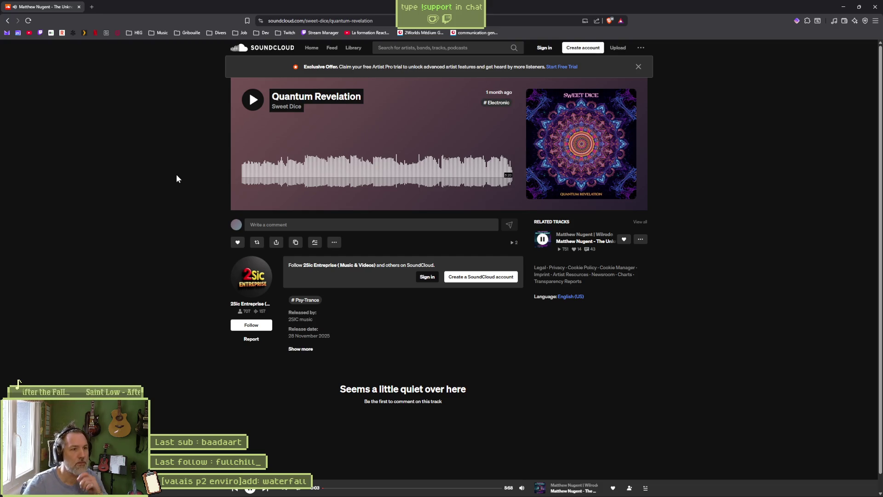
# Jump back into Quantum Revelation, sampling it up to about 0:52, then pause
pyautogui.click(301, 173)
pyautogui.click(304, 174)
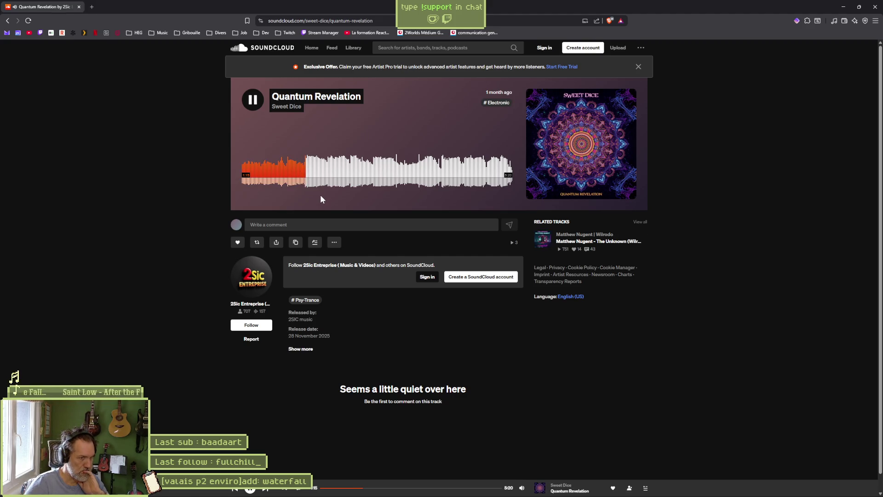
pyautogui.press('space')
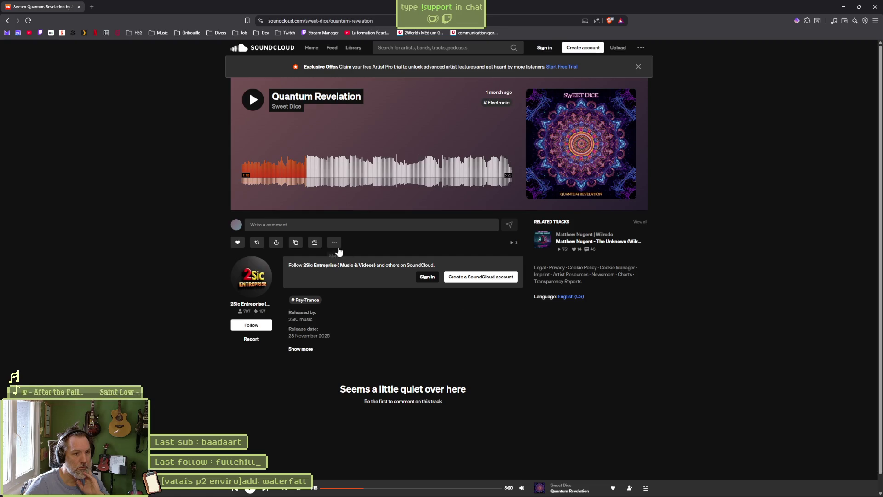
pyautogui.click(263, 182)
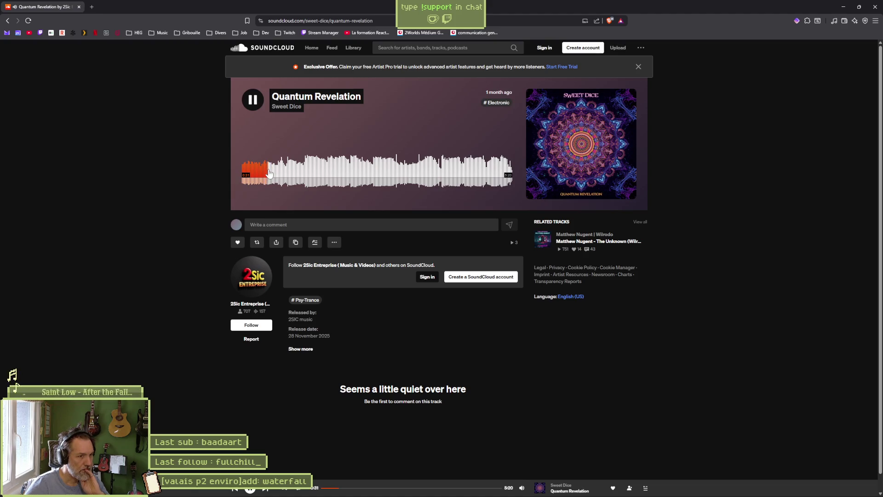
pyautogui.moveTo(269, 173); pyautogui.dragTo(302, 177)
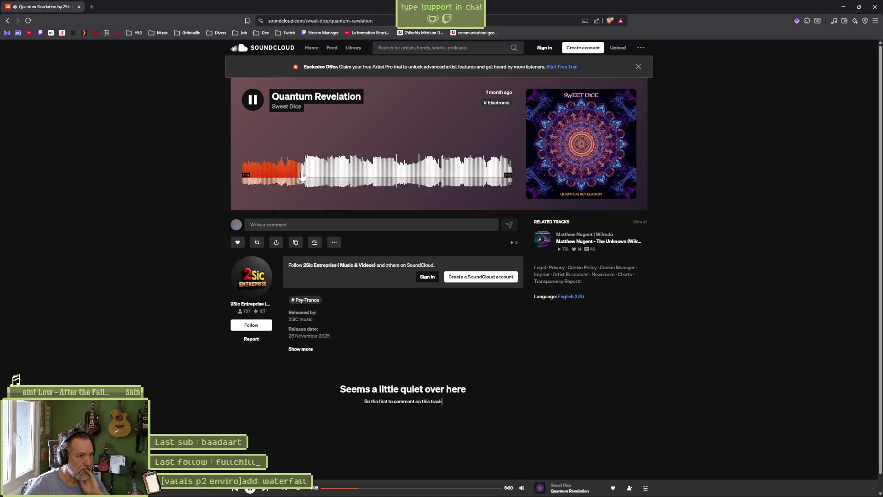
pyautogui.click(254, 103)
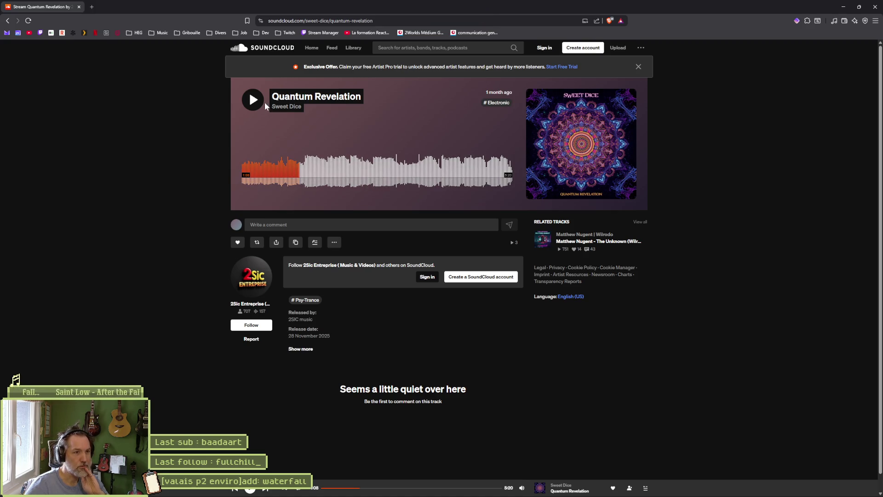
# Sample Quantum Revelation around 1:29–1:45, pause, and close the browser
pyautogui.click(305, 168)
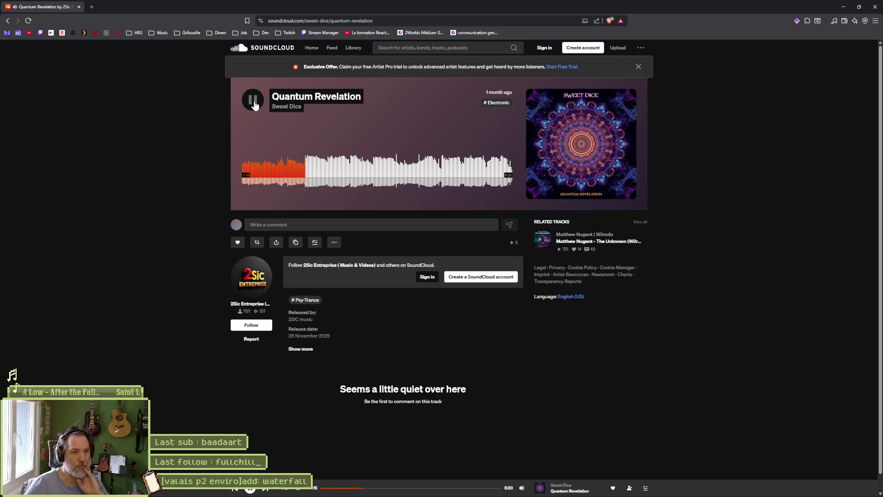
pyautogui.click(318, 173)
pyautogui.click(332, 173)
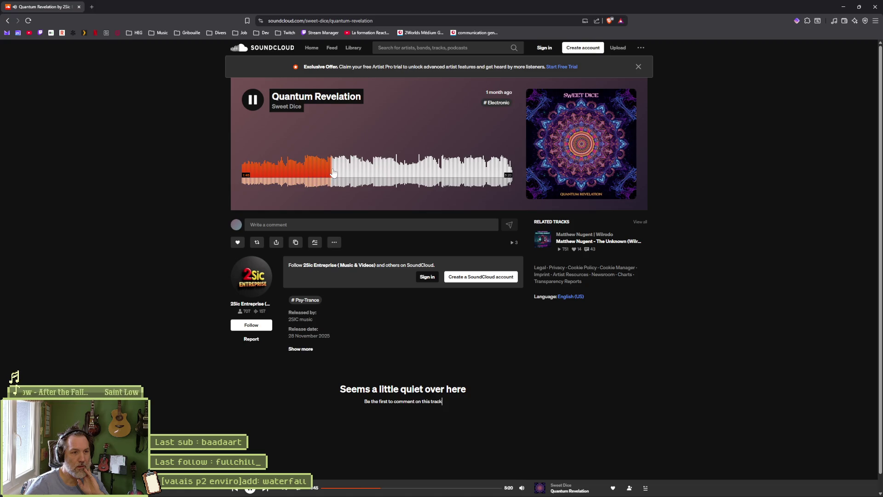
pyautogui.click(327, 172)
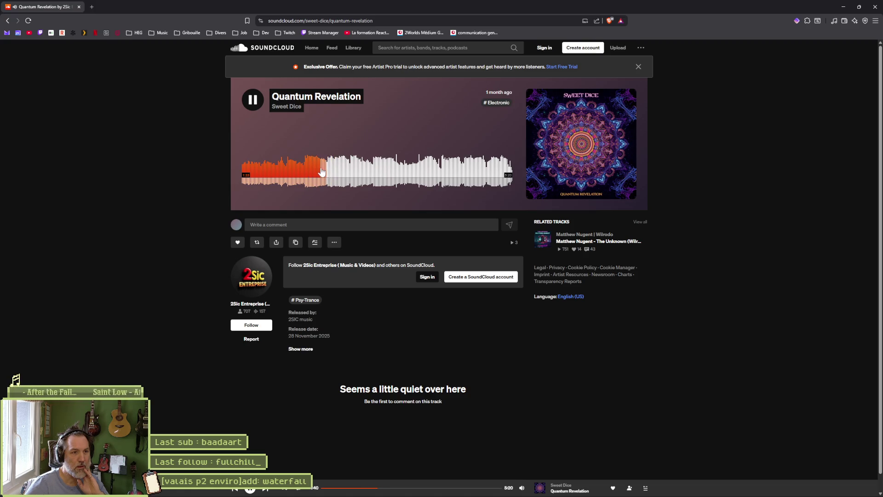
pyautogui.click(254, 105)
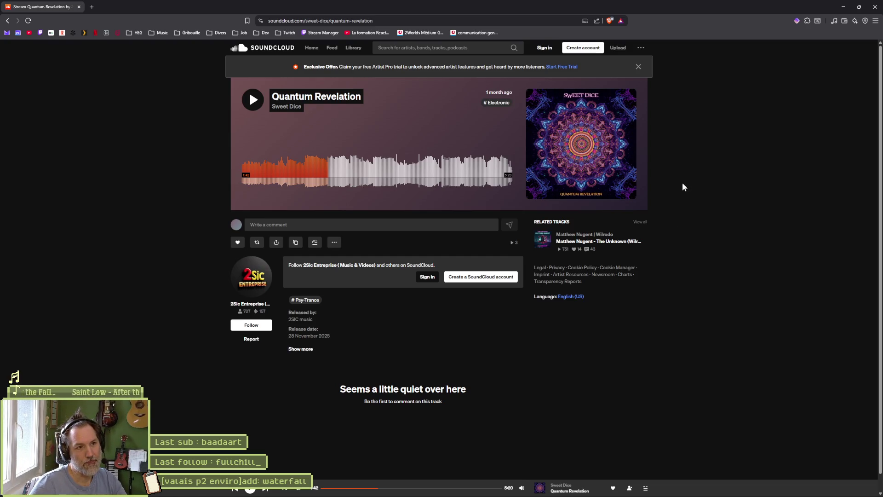
pyautogui.click(876, 6)
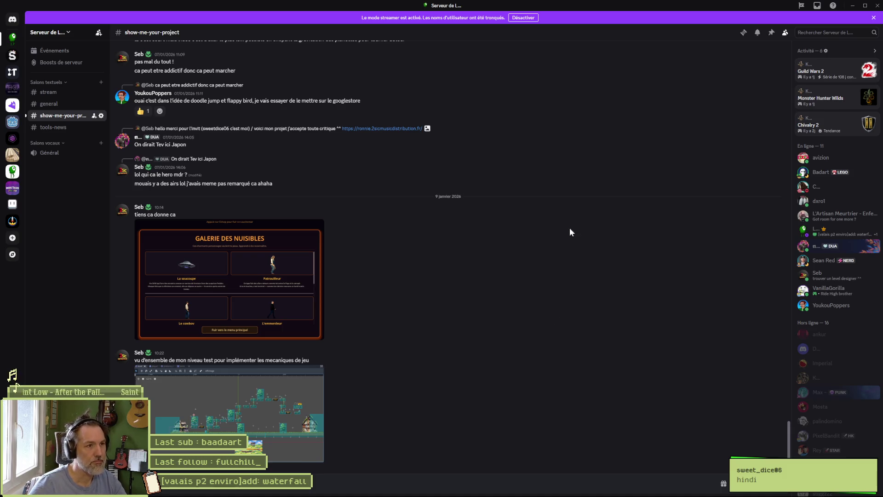
# Minimise Discord to bring back the Aseprite waterfall drawing
pyautogui.click(852, 6)
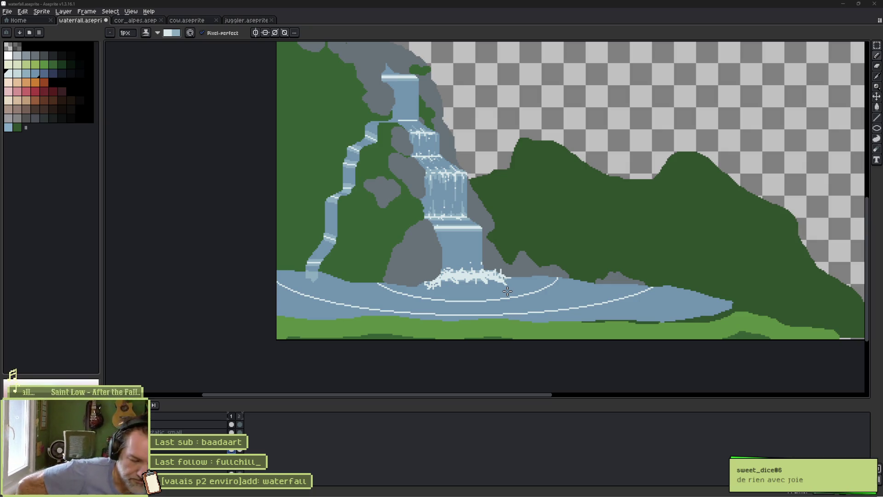
# Undo the white ripple ellipses so the pond shows as plain blue water
pyautogui.moveTo(221, 496)
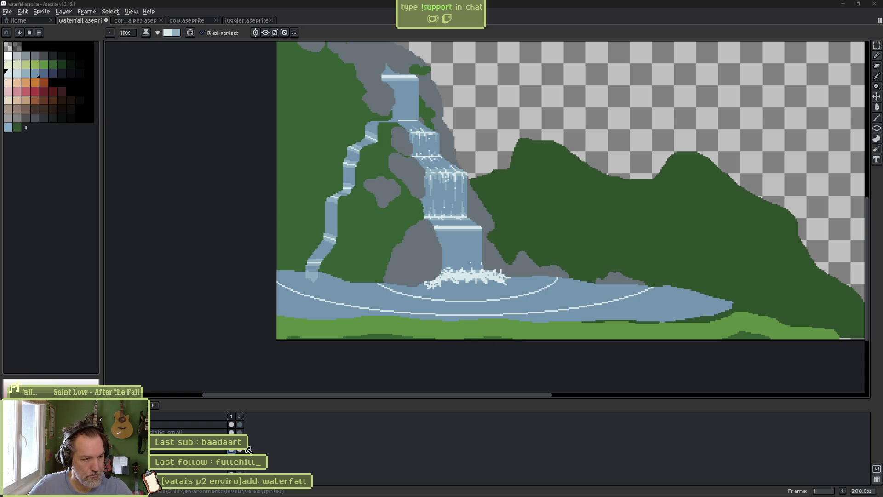
pyautogui.hotkey('ctrl', 'z')
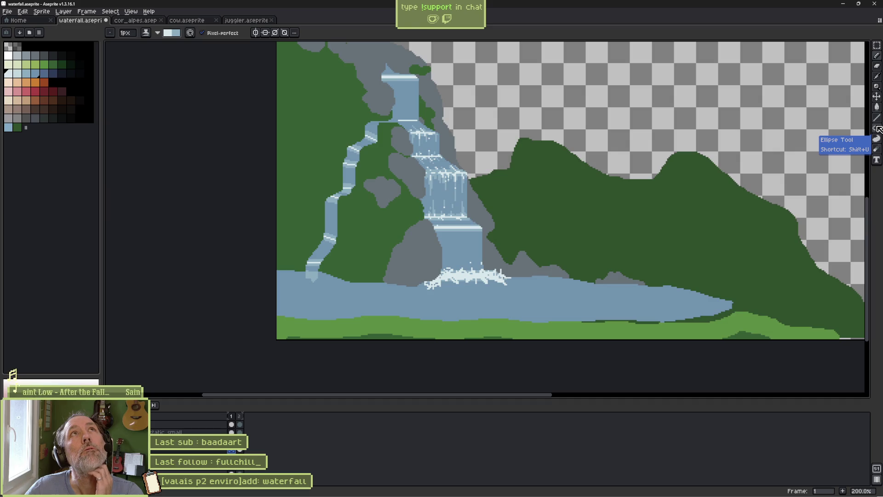
# Choose the Ellipse tool and set white as the ripple outline colour
pyautogui.click(878, 129)
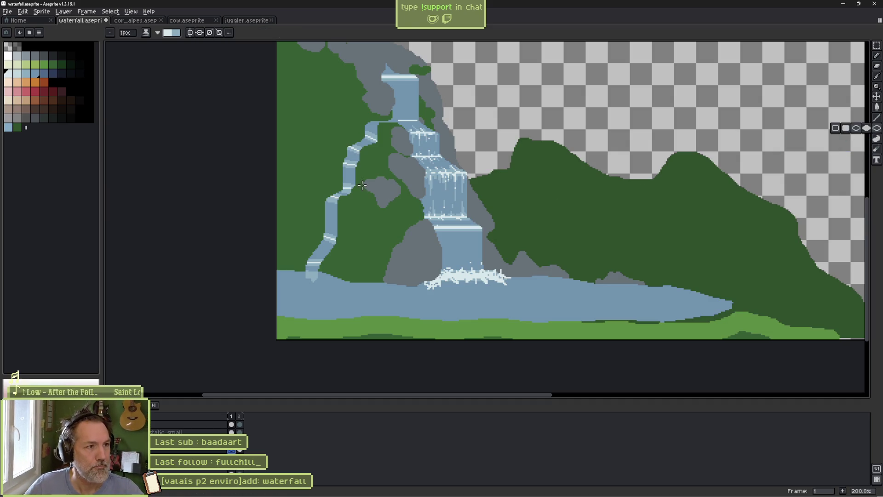
pyautogui.keyDown('alt'); pyautogui.click(445, 302); pyautogui.keyUp('alt')
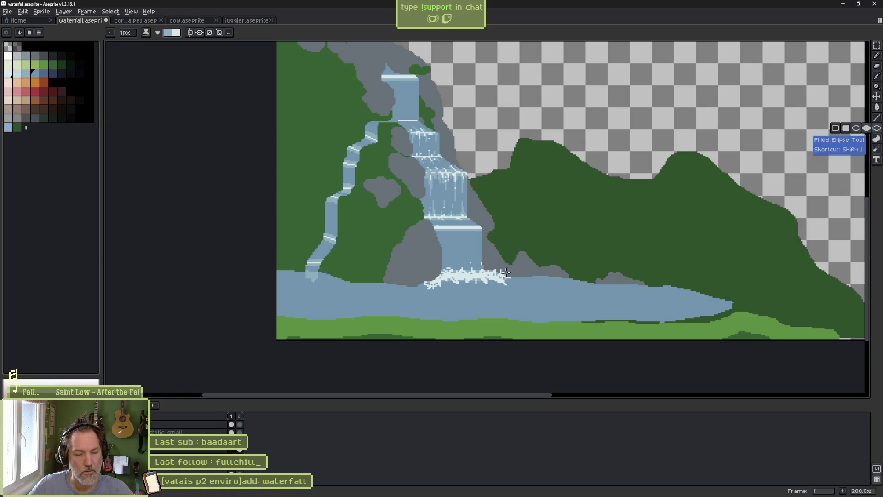
pyautogui.keyDown('alt'); pyautogui.click(432, 292); pyautogui.keyUp('alt')
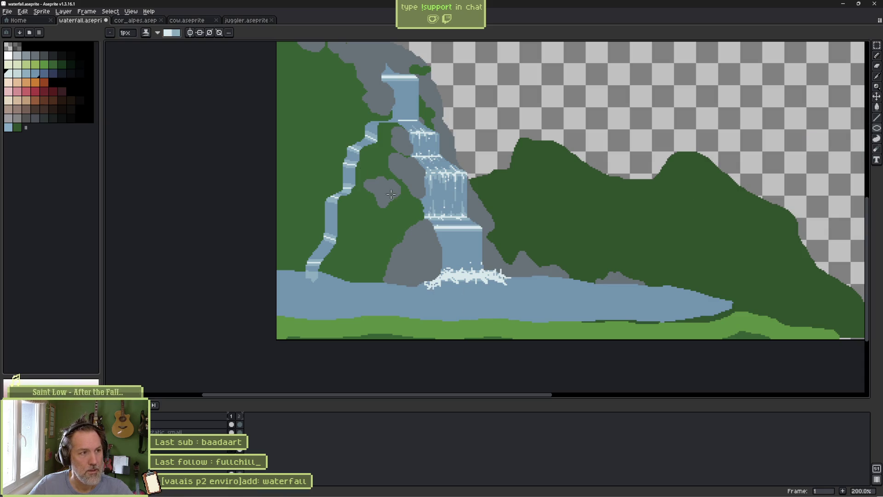
pyautogui.keyDown('alt'); pyautogui.click(485, 297); pyautogui.keyUp('alt')
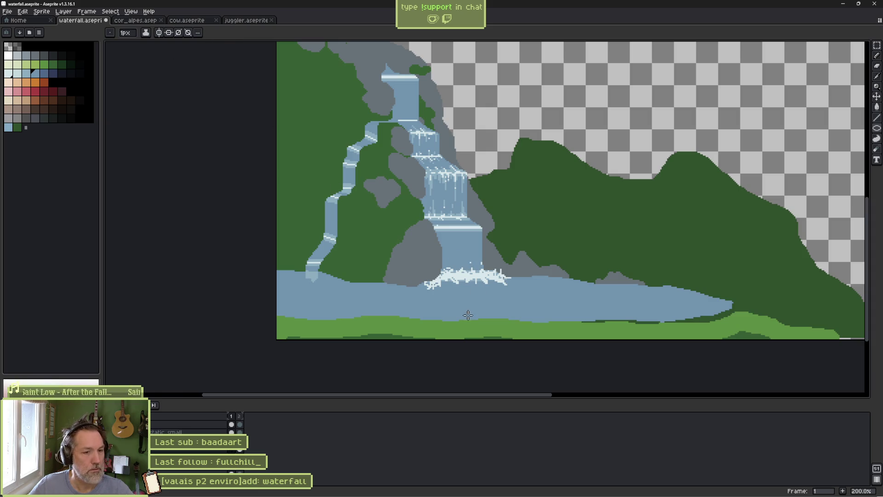
pyautogui.click(9, 74)
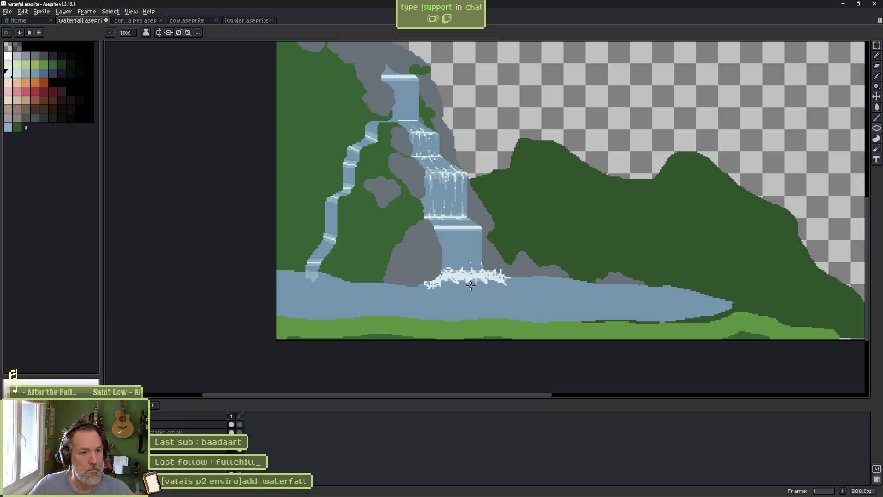
# Draw a small ellipse around the splash and a wider one across the pond, then solo their layer
pyautogui.moveTo(404, 282)
pyautogui.mouseDown()
pyautogui.moveTo(443, 304)
pyautogui.moveTo(542, 300)
pyautogui.moveTo(527, 298)
pyautogui.mouseUp()
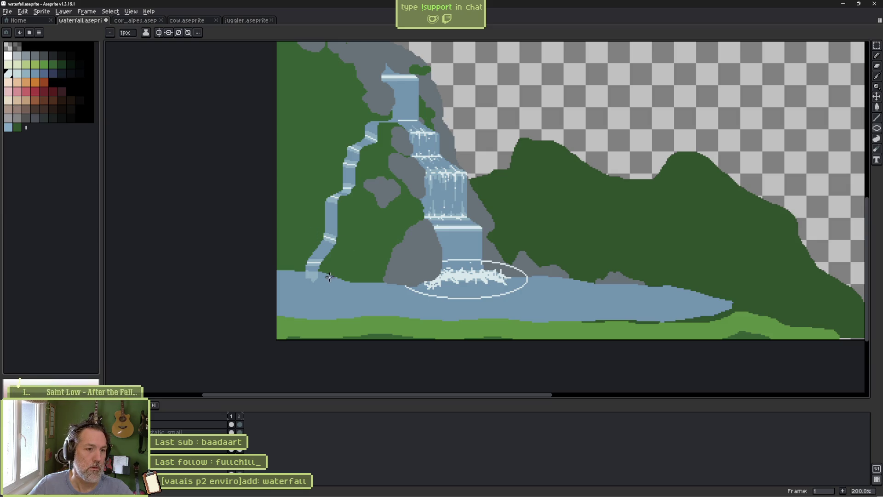
pyautogui.moveTo(296, 236)
pyautogui.mouseDown()
pyautogui.moveTo(360, 305)
pyautogui.moveTo(640, 315)
pyautogui.mouseUp()
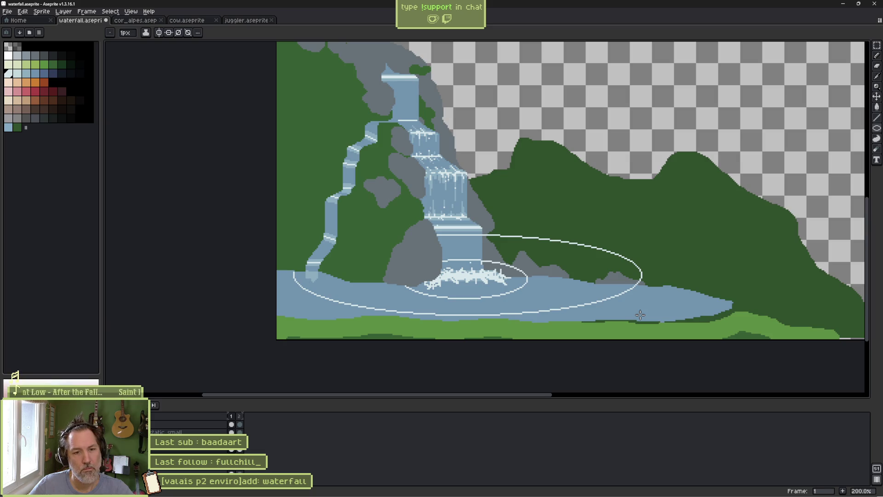
pyautogui.hotkey('ctrl', 'z')
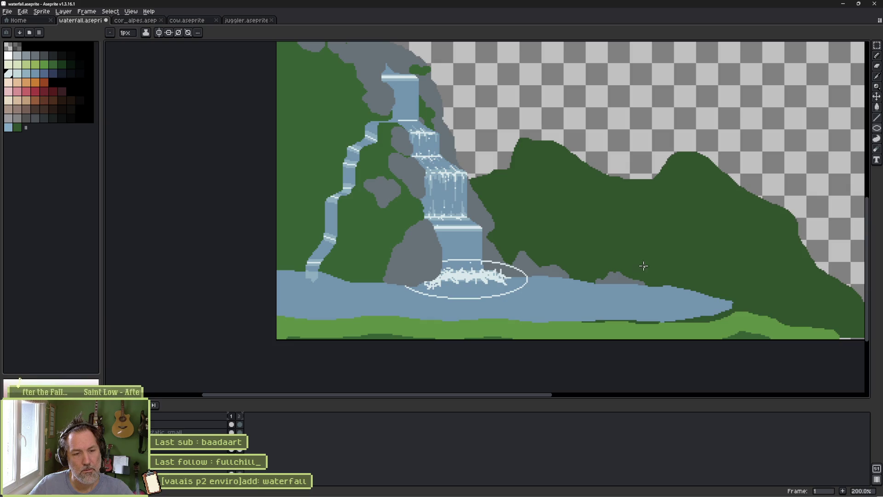
pyautogui.moveTo(655, 247)
pyautogui.mouseDown()
pyautogui.moveTo(530, 278)
pyautogui.moveTo(278, 310)
pyautogui.mouseUp()
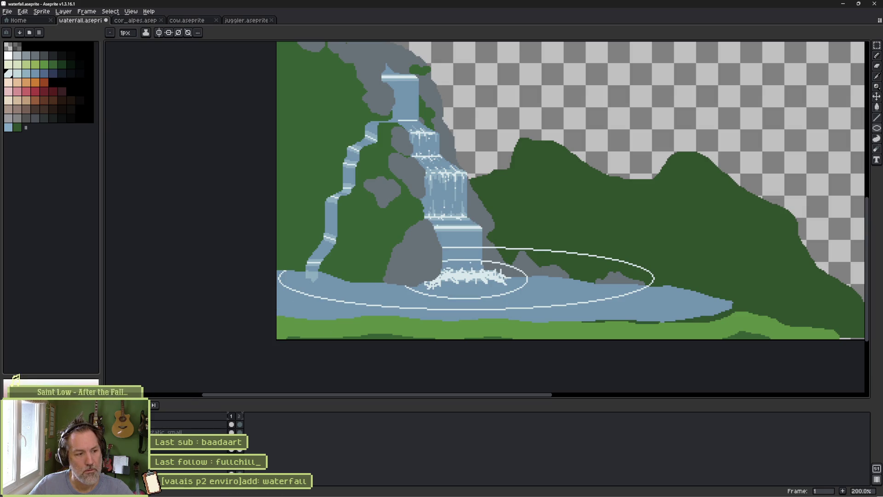
pyautogui.click(156, 425)
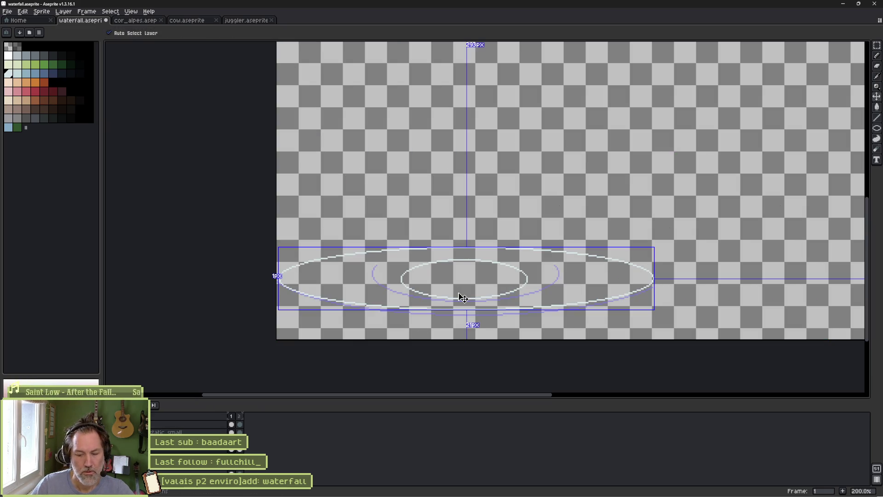
# Show the pixel grid, zoom in, and compare frame 2 against frame 1 via onion skin
pyautogui.hotkey('ctrl', "'")
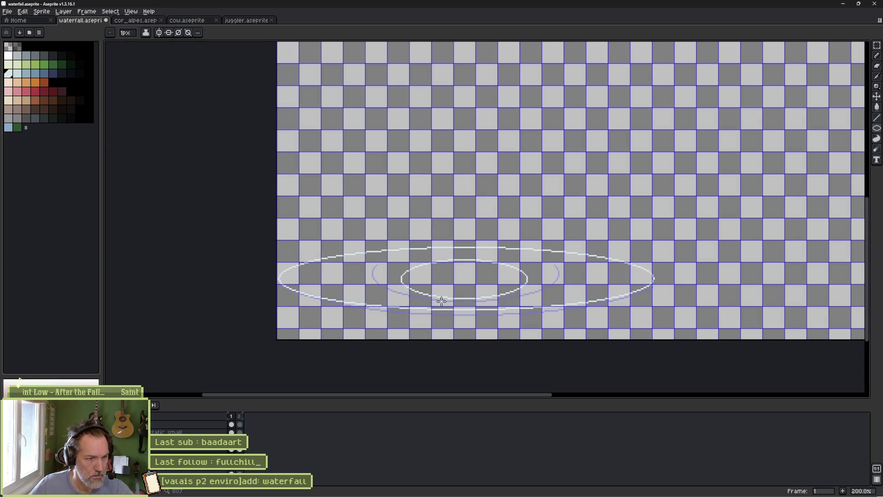
pyautogui.scroll(1, 439, 299)
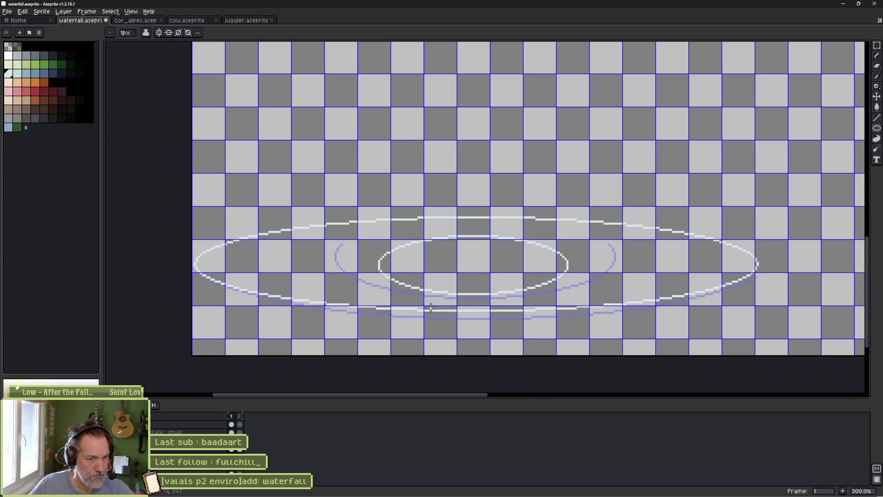
pyautogui.click(239, 451)
pyautogui.press('Delete')
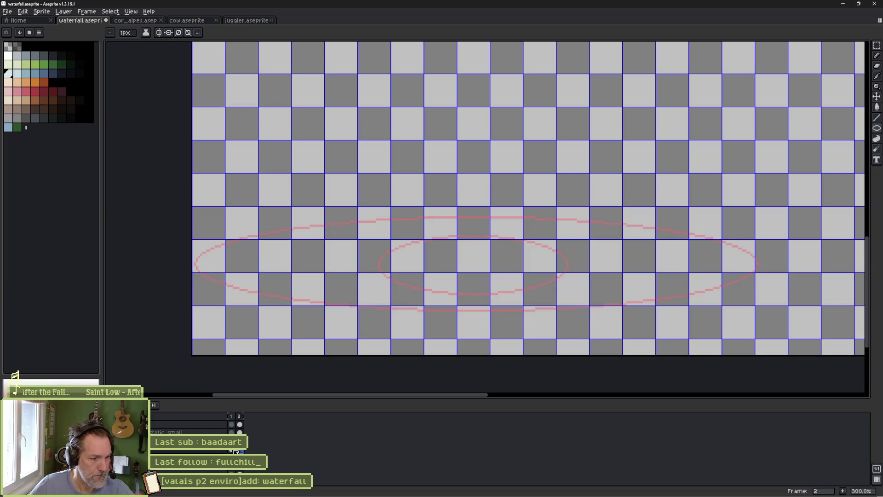
pyautogui.click(231, 451)
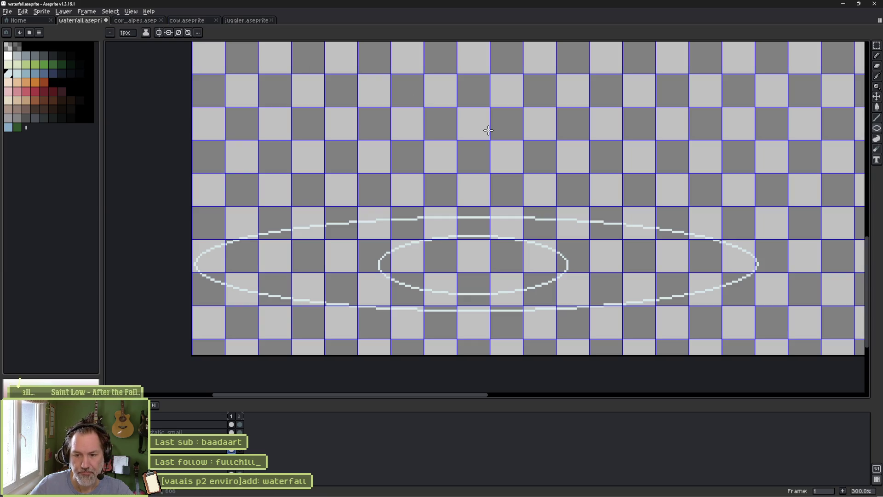
# Select the outer ripple with the Magic Wand, try and undo a band fill, and sketch a pencil stroke
pyautogui.press('w')
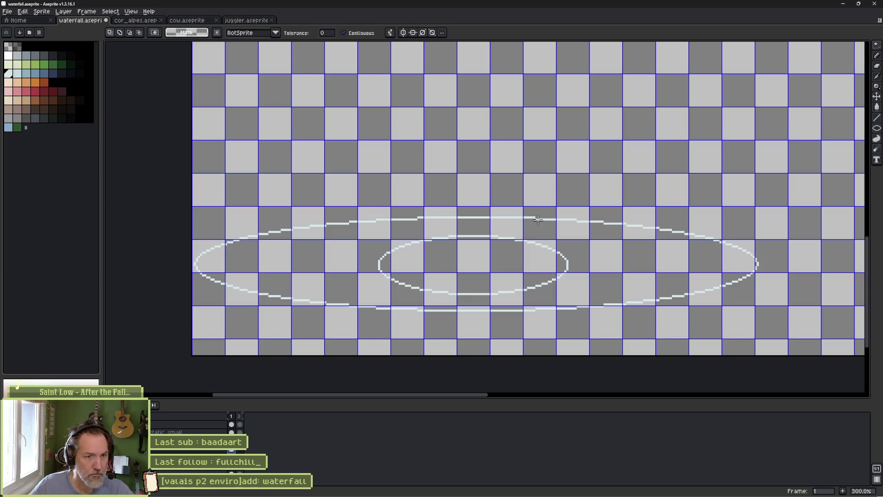
pyautogui.click(538, 220)
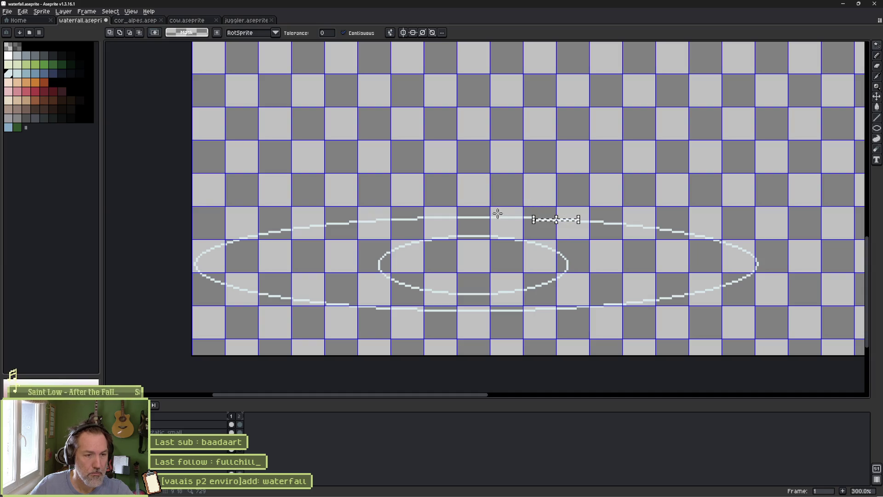
pyautogui.click(371, 229)
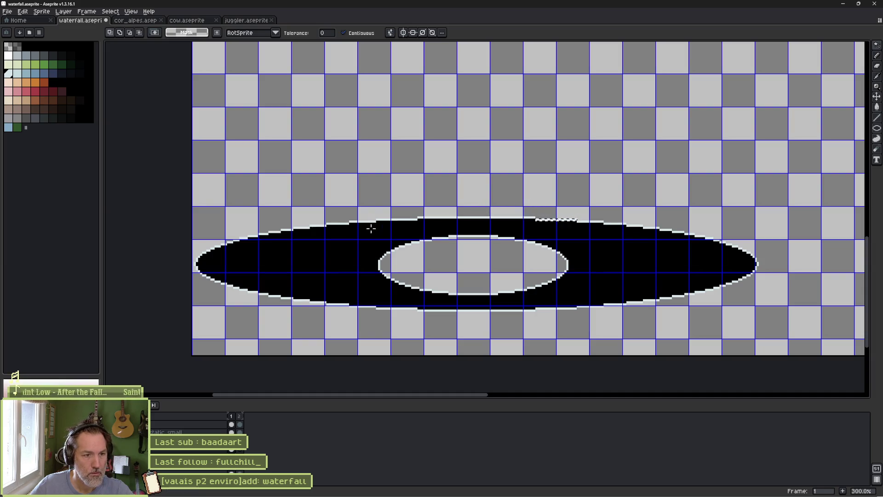
pyautogui.hotkey('ctrl', 'z')
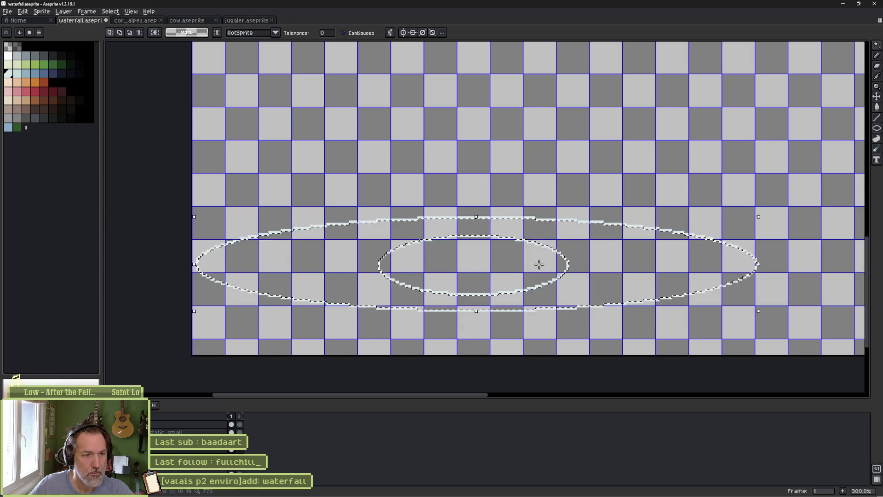
pyautogui.hotkey('ctrl', 'd')
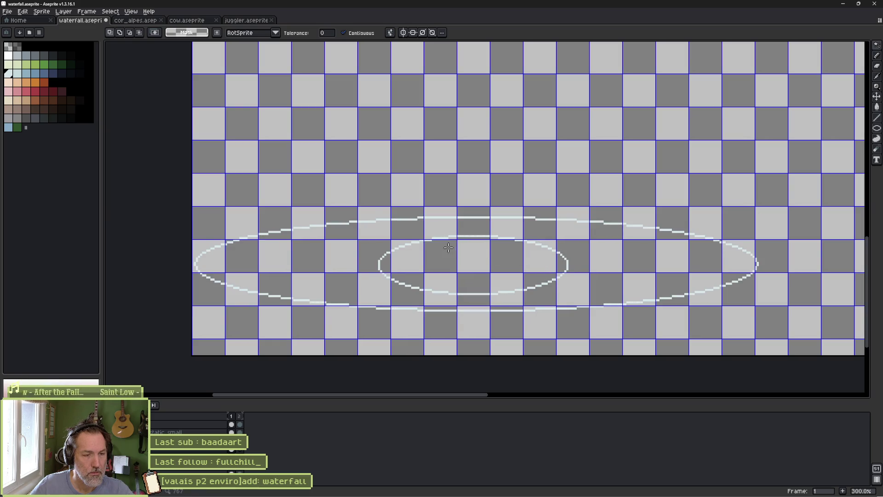
pyautogui.press('b')
pyautogui.moveTo(471, 227)
pyautogui.mouseDown()
pyautogui.moveTo(510, 227)
pyautogui.moveTo(578, 278)
pyautogui.moveTo(505, 301)
pyautogui.moveTo(423, 303)
pyautogui.moveTo(366, 279)
pyautogui.moveTo(445, 226)
pyautogui.moveTo(462, 226)
pyautogui.mouseUp()
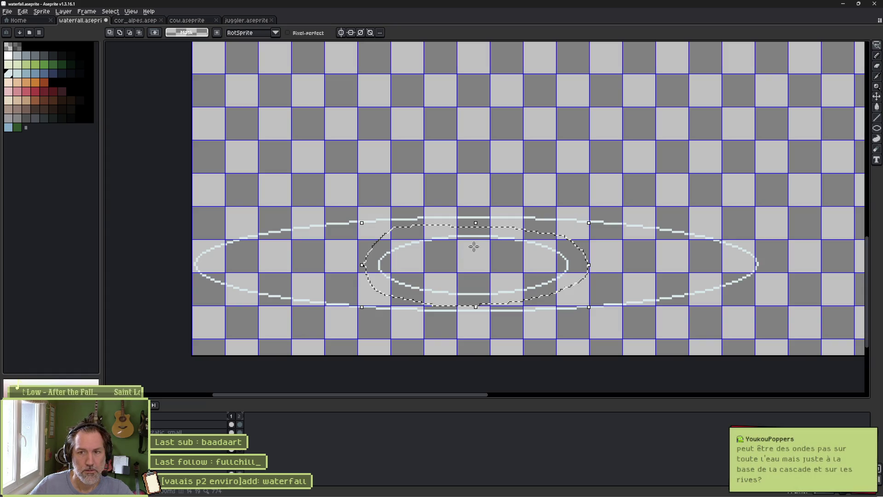
# Invert the selection, nudge the ripple ellipses down one pixel, restore the landscape layers and hide the grid
pyautogui.hotkey('ctrl', 'i')
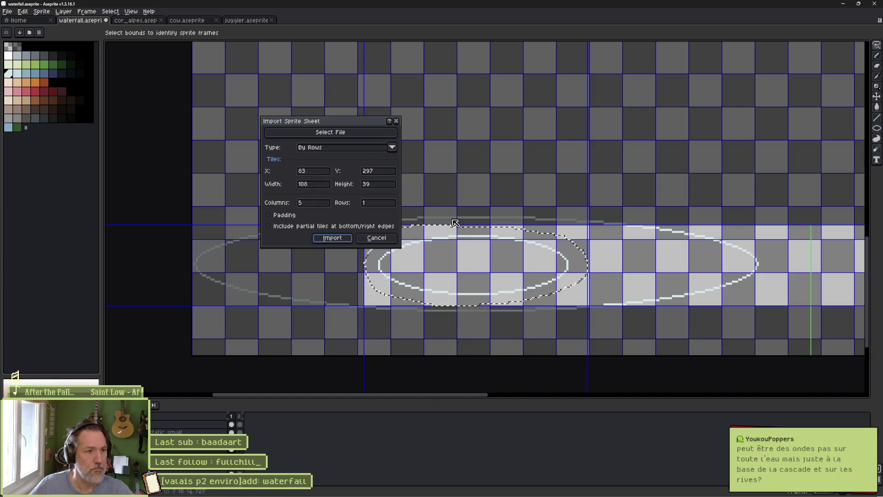
pyautogui.click(376, 237)
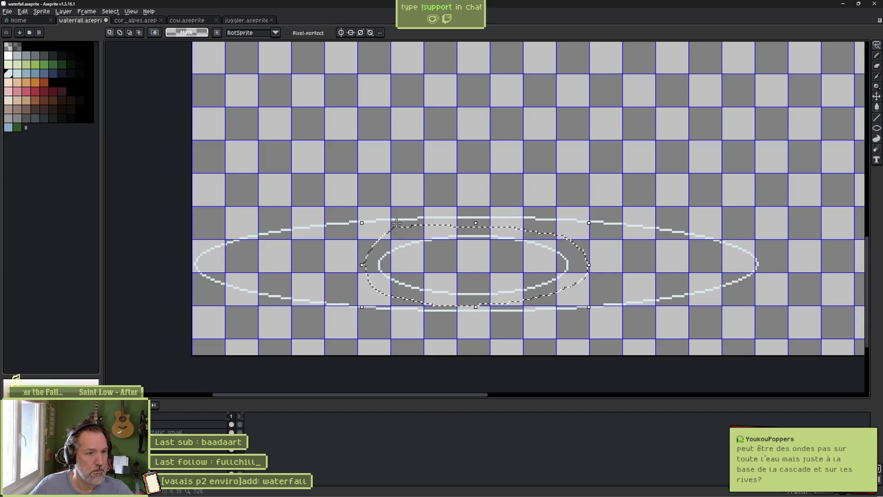
pyautogui.hotkey('ctrl', 'shift', 'i')
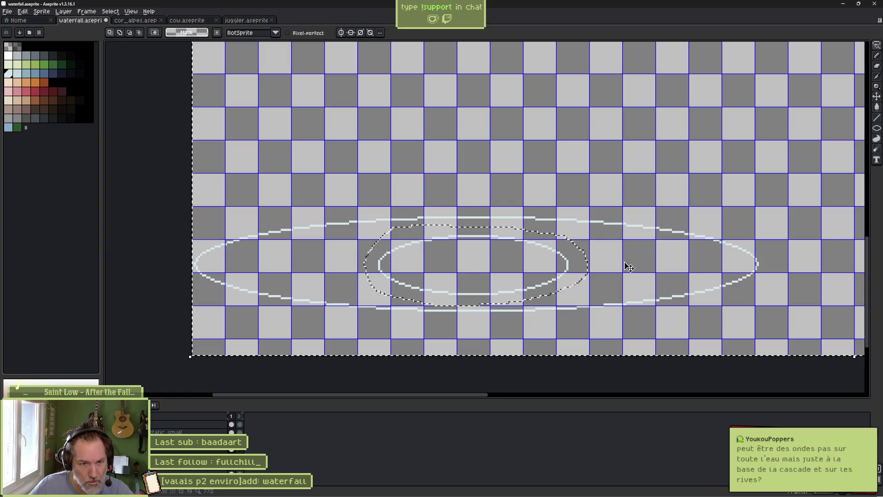
pyautogui.press('Down')
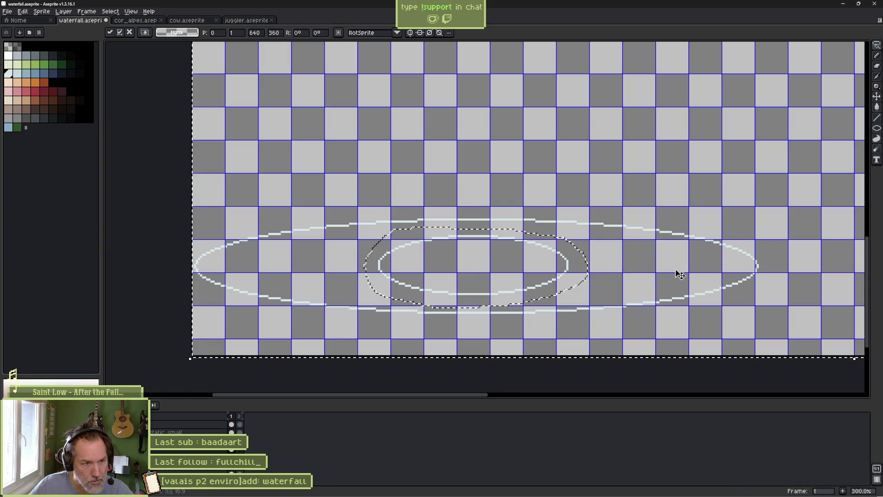
pyautogui.press('Return')
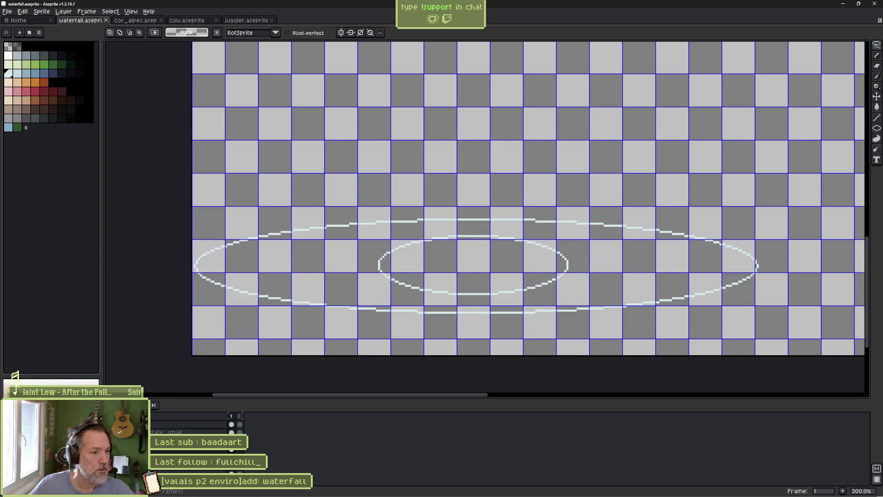
pyautogui.hotkey('ctrl', 'z')
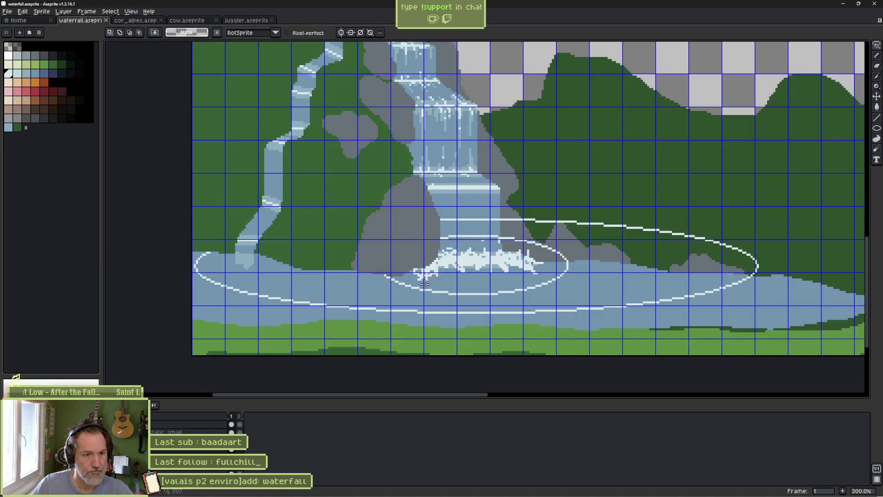
pyautogui.hotkey('ctrl', "'")
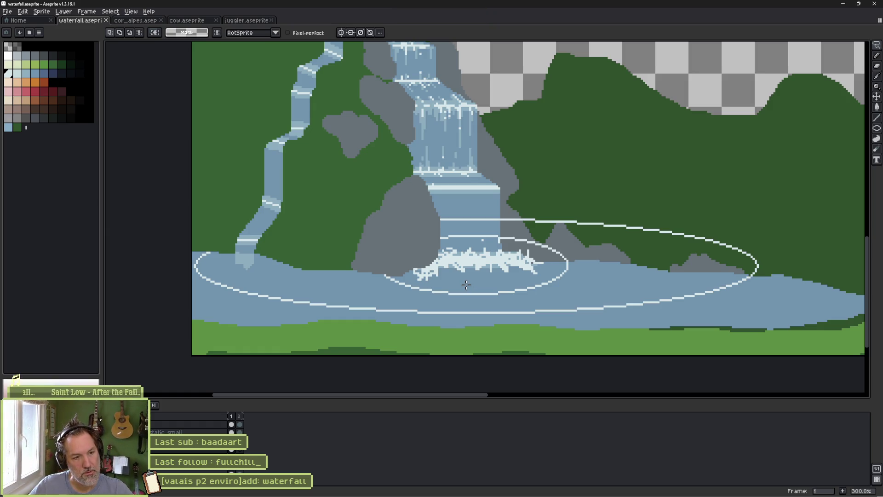
# Delete the ripples' back arcs with a rectangular selection and paint over both leftover hooks
pyautogui.press('e')
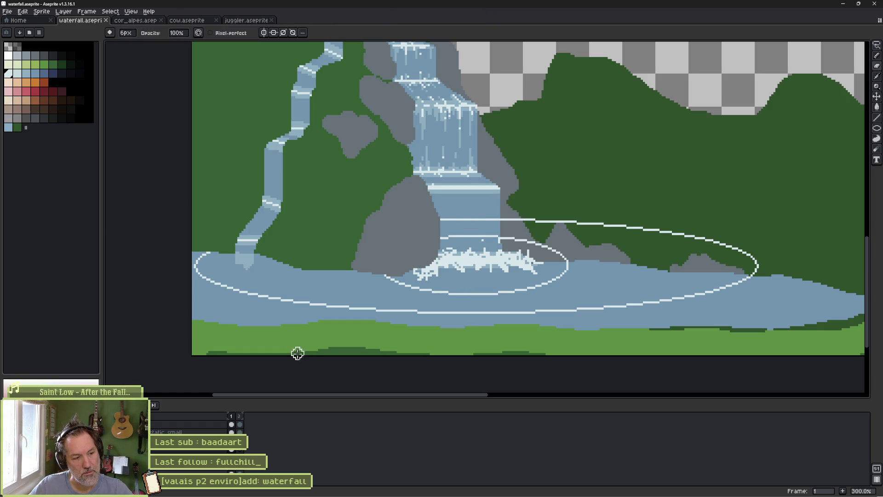
pyautogui.press('m')
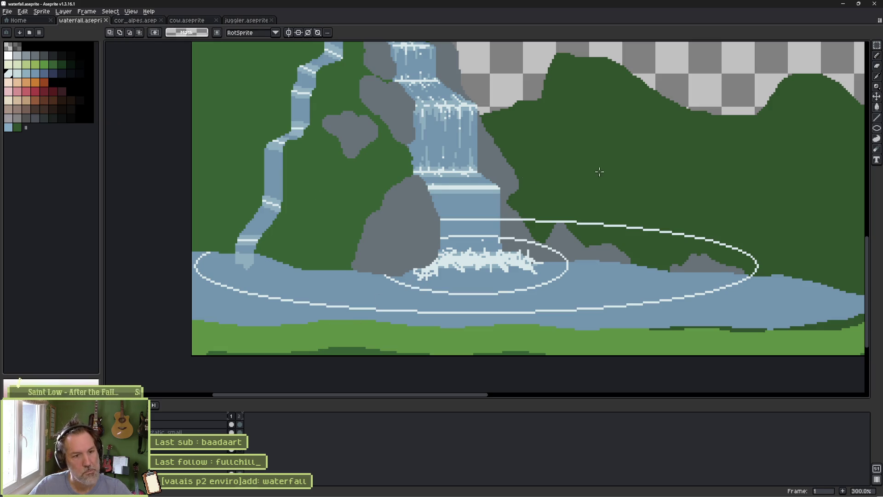
pyautogui.moveTo(827, 153)
pyautogui.mouseDown()
pyautogui.moveTo(243, 254)
pyautogui.moveTo(183, 256)
pyautogui.mouseUp()
pyautogui.press('Delete')
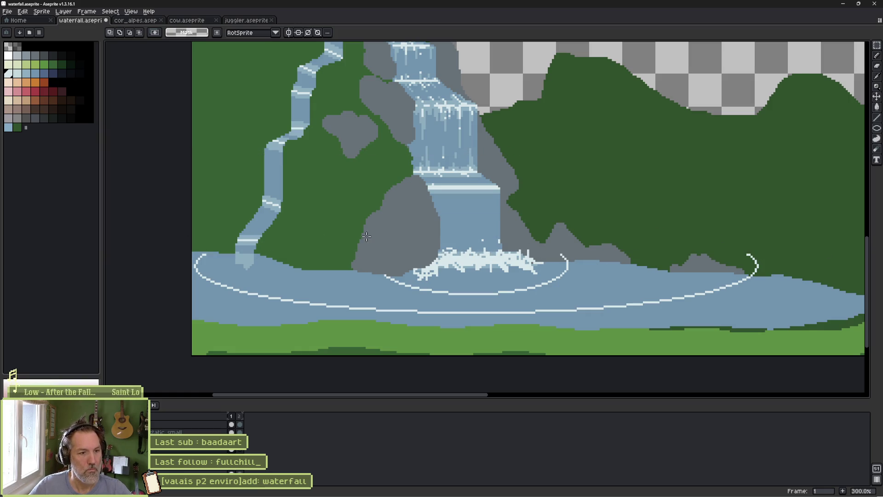
pyautogui.press('b')
pyautogui.moveTo(558, 251); pyautogui.dragTo(566, 256)
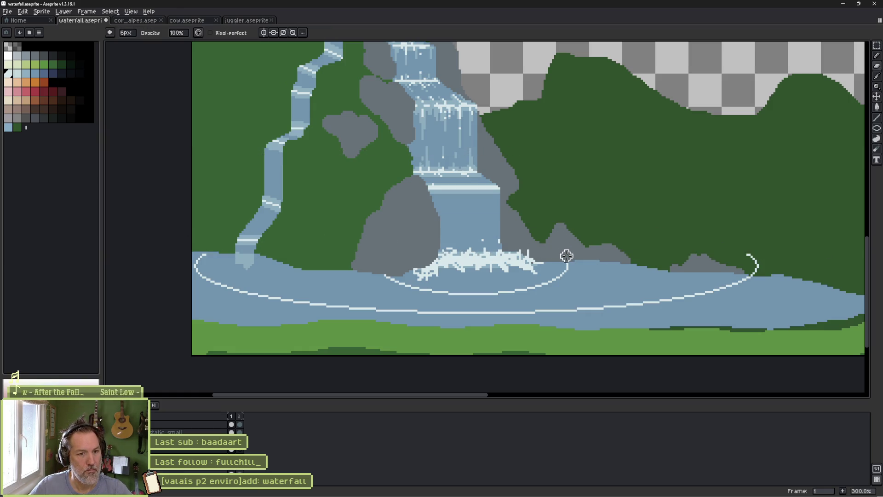
pyautogui.moveTo(745, 254); pyautogui.dragTo(753, 269)
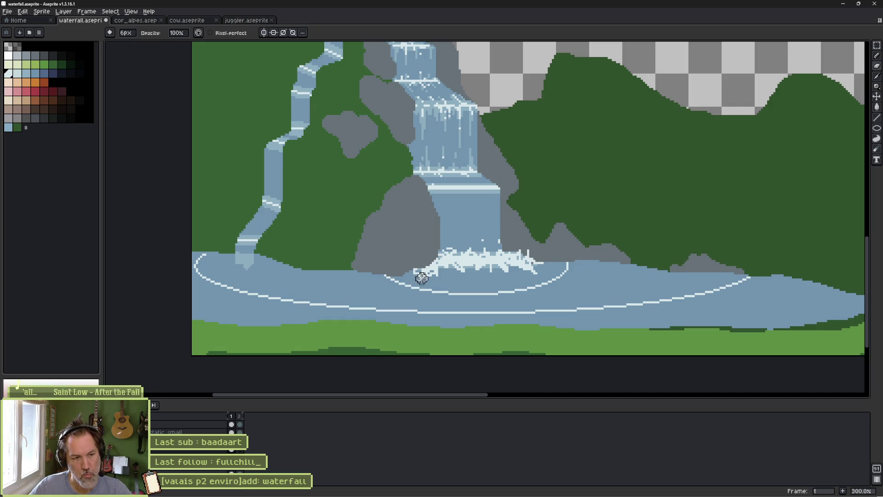
pyautogui.press('b')
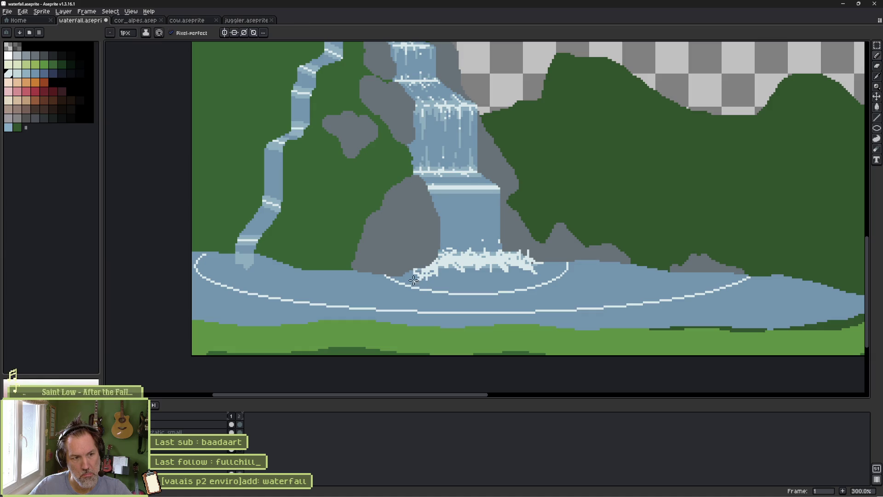
pyautogui.press('v')
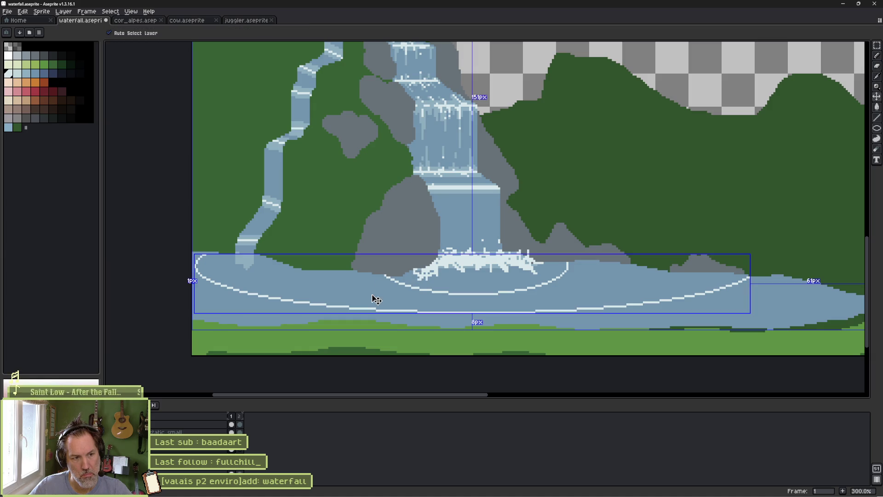
pyautogui.click(377, 299)
pyautogui.press('b')
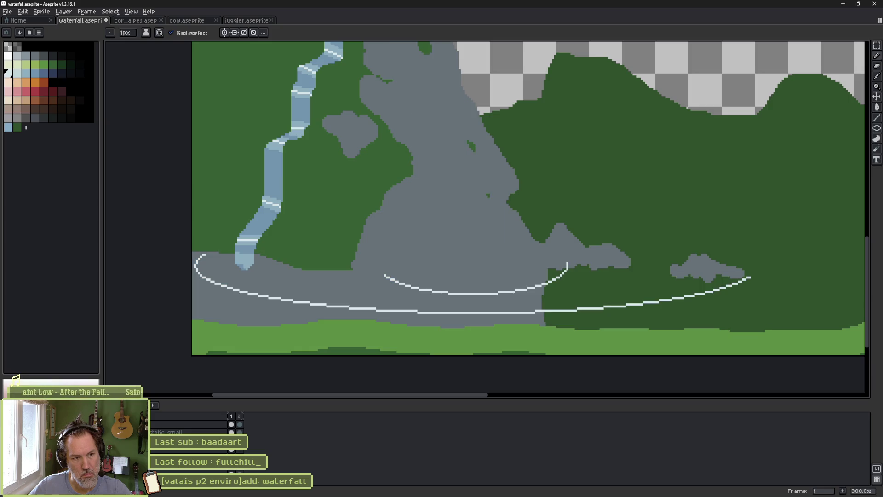
pyautogui.hotkey('ctrl', 'z')
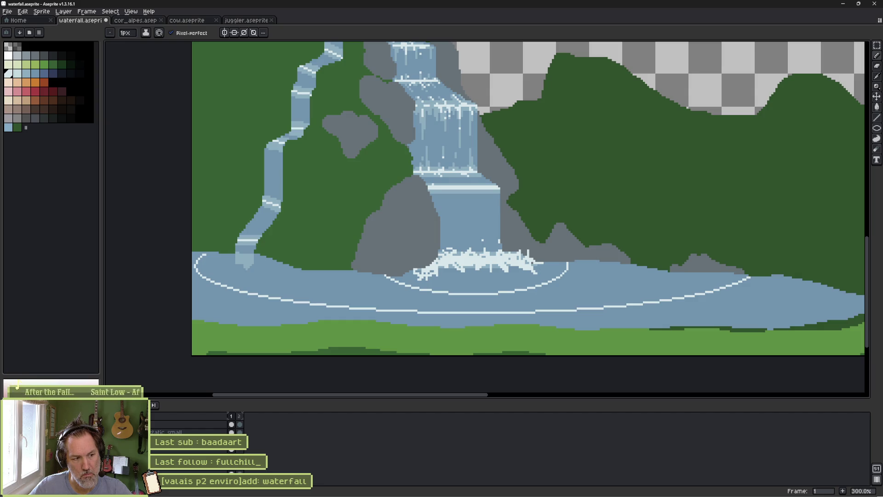
pyautogui.hotkey('ctrl', 'z')
pyautogui.hotkey('ctrl', 'y')
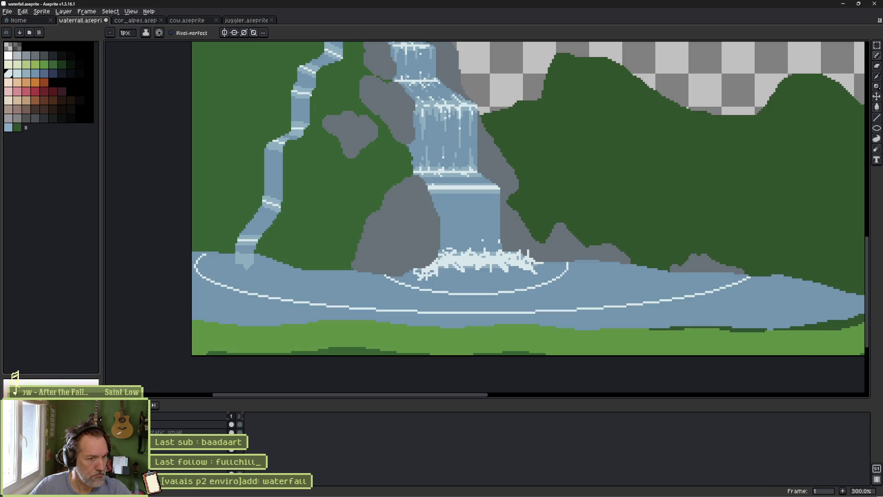
# Rename the ripple layer to 'pond' through its Properties
pyautogui.rightClick(167, 428)
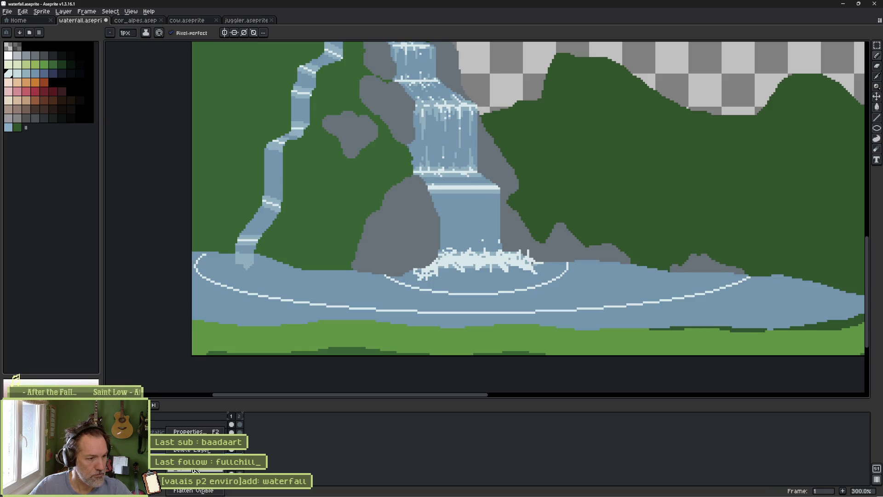
pyautogui.click(200, 472)
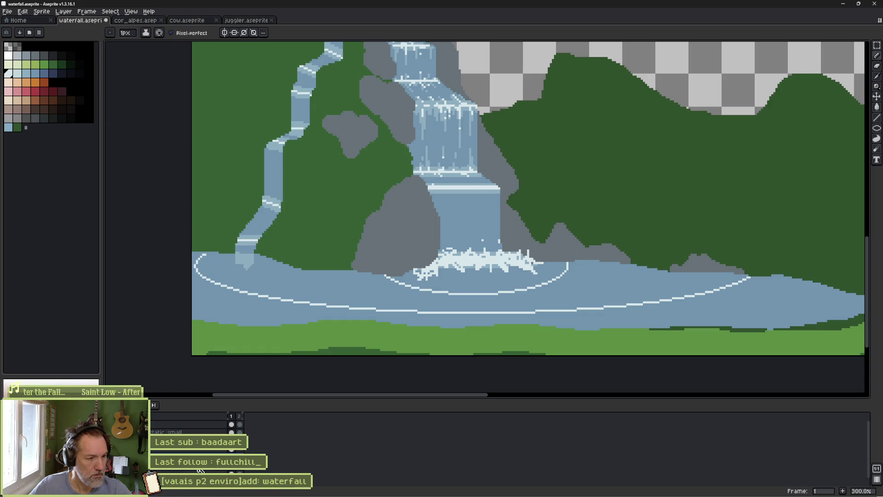
pyautogui.write('pond')
pyautogui.press('Return')
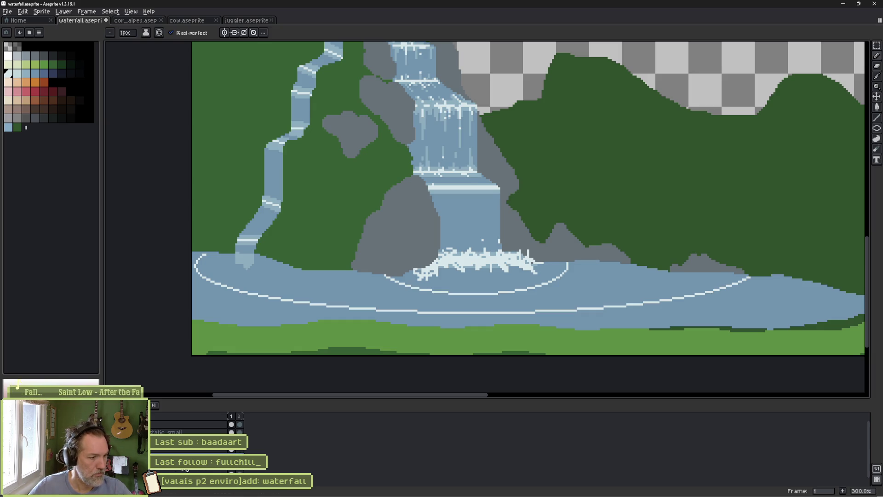
# Flip between animation frames 2 and 1 to check the scene
pyautogui.click(240, 472)
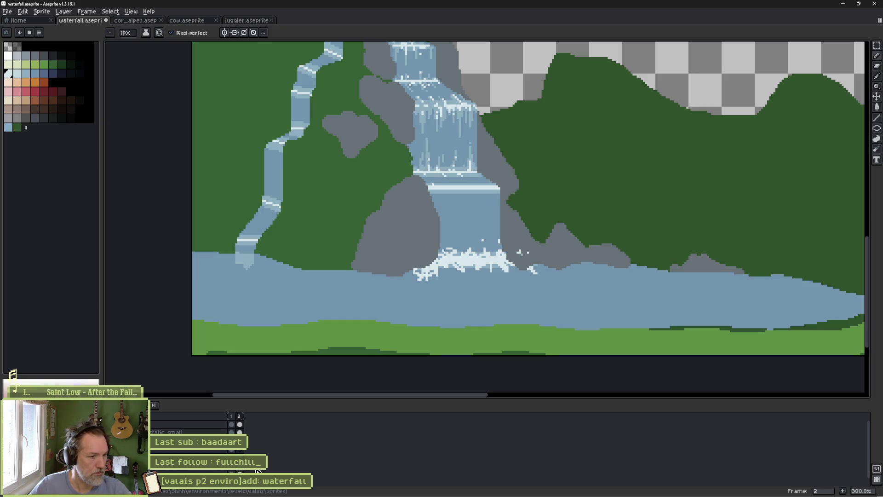
pyautogui.click(231, 473)
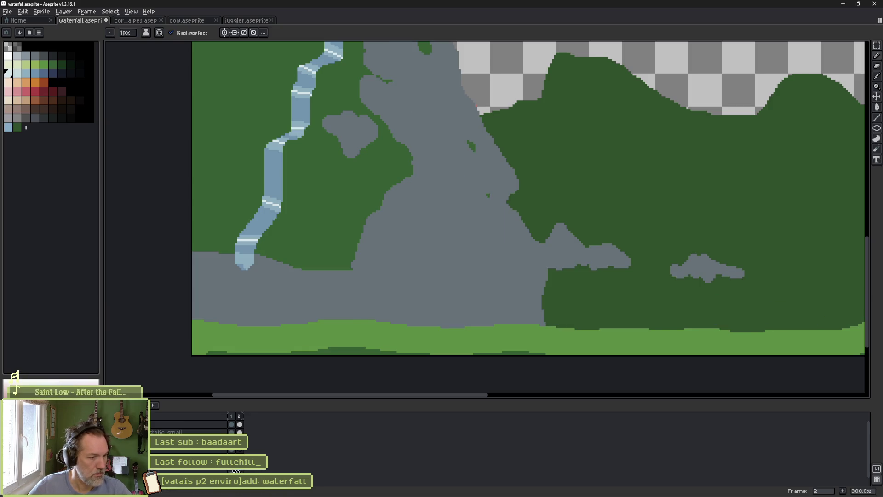
pyautogui.scroll(-1, 373, 284)
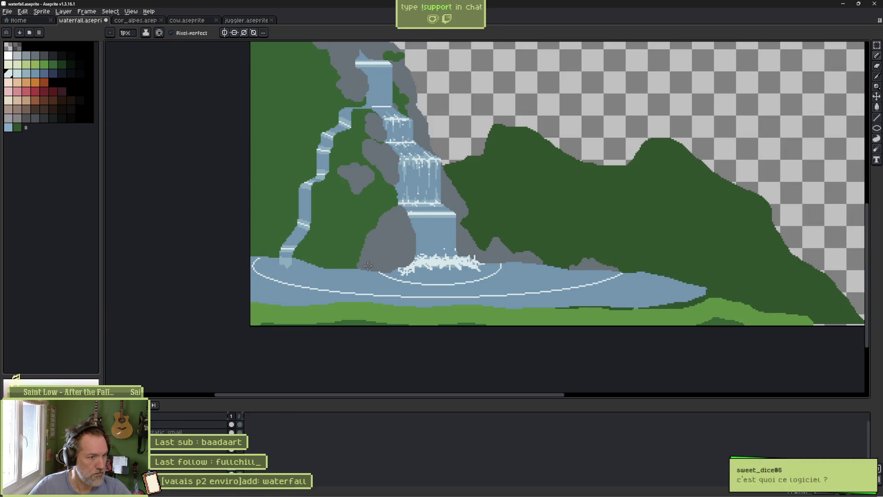
pyautogui.press('q')
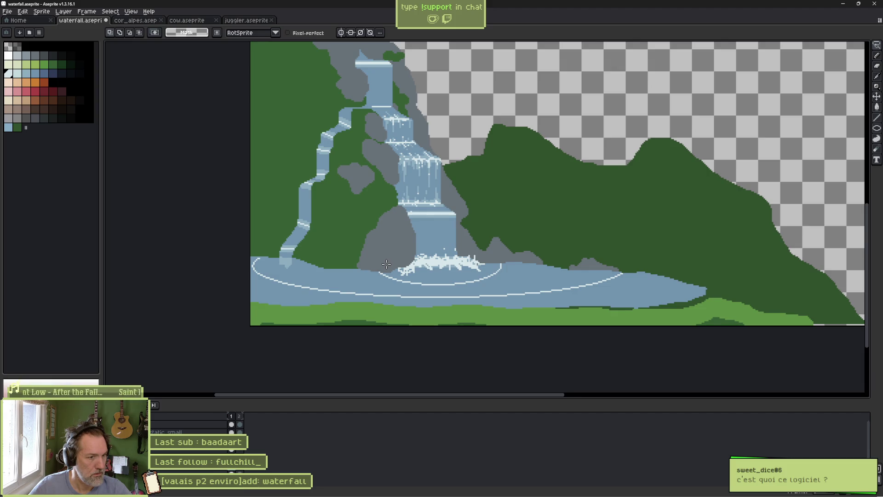
pyautogui.moveTo(386, 262)
pyautogui.mouseDown()
pyautogui.moveTo(575, 248)
pyautogui.moveTo(611, 357)
pyautogui.moveTo(213, 298)
pyautogui.moveTo(327, 239)
pyautogui.mouseUp()
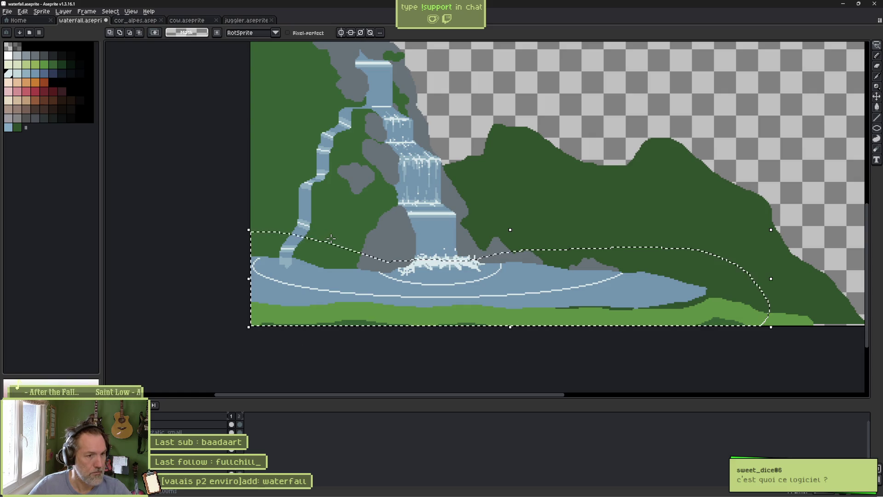
pyautogui.press('Delete')
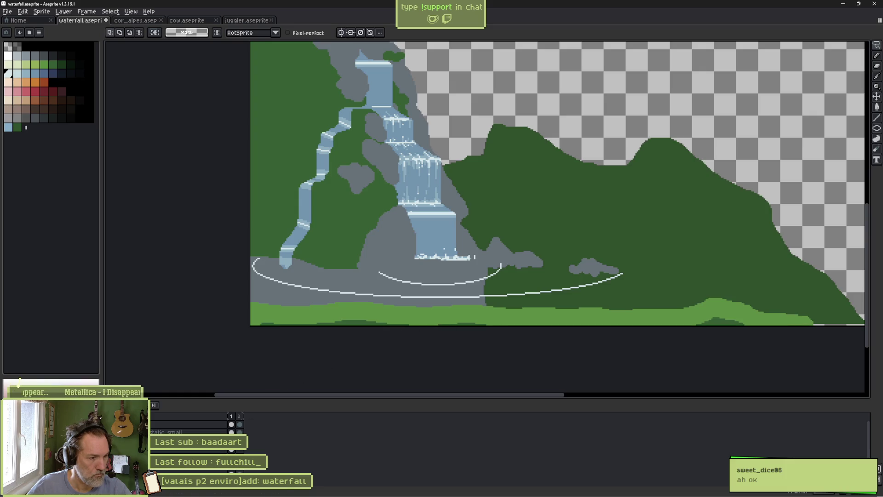
pyautogui.hotkey('ctrl', 'y')
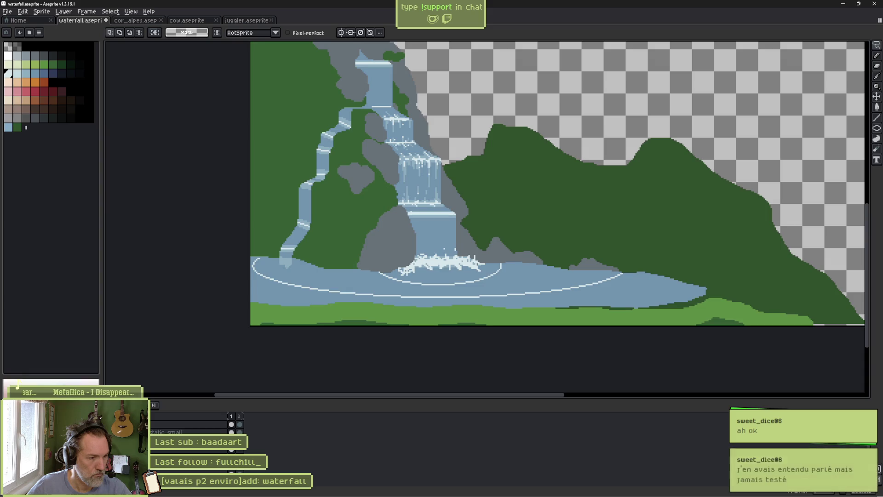
# Clear the pool and splash foam again, keeping the ripple arcs, and save waterfall.aseprite
pyautogui.hotkey('ctrl', 'z')
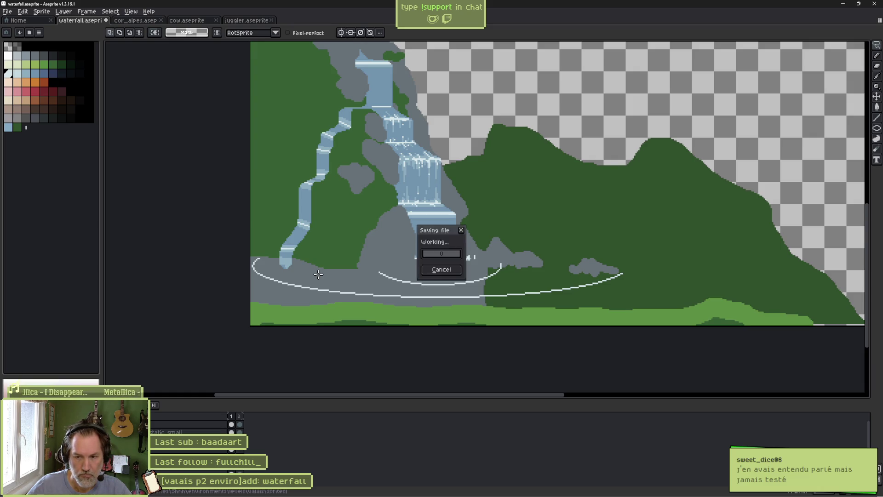
pyautogui.rightClick(417, 226)
pyautogui.press('Escape')
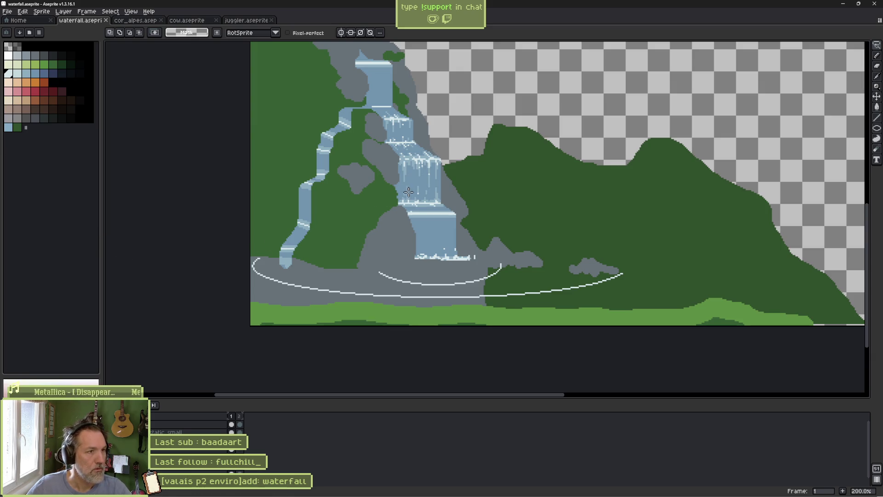
pyautogui.moveTo(481, 494)
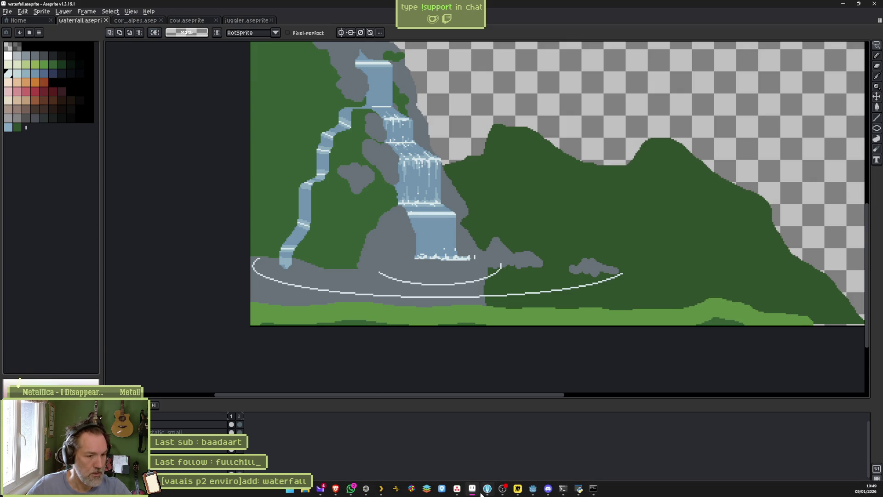
pyautogui.click(533, 488)
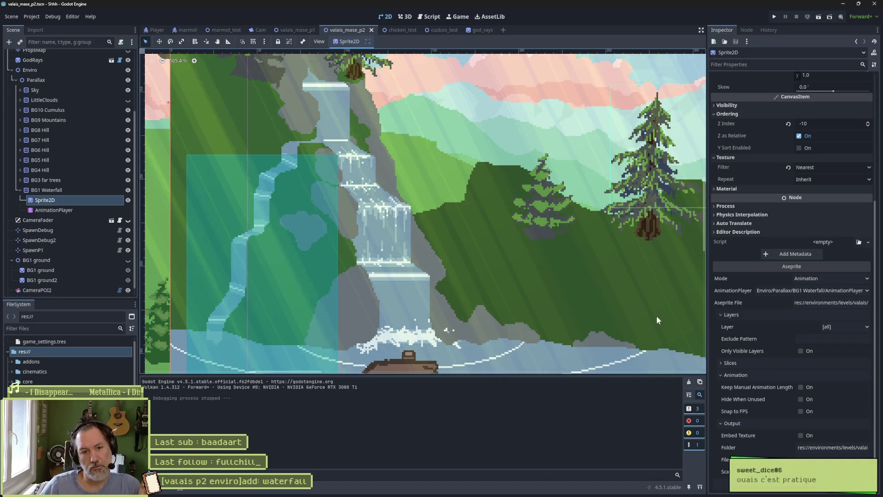
pyautogui.moveTo(578, 490)
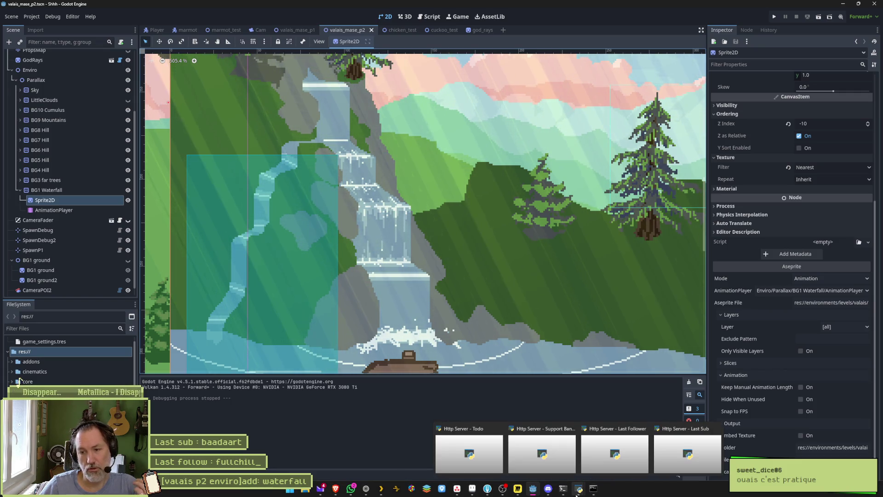
pyautogui.moveTo(474, 492)
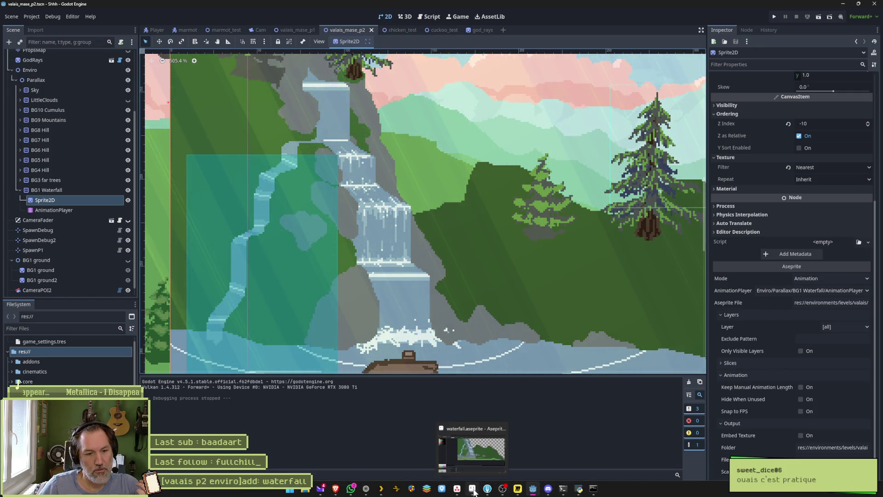
pyautogui.click(474, 492)
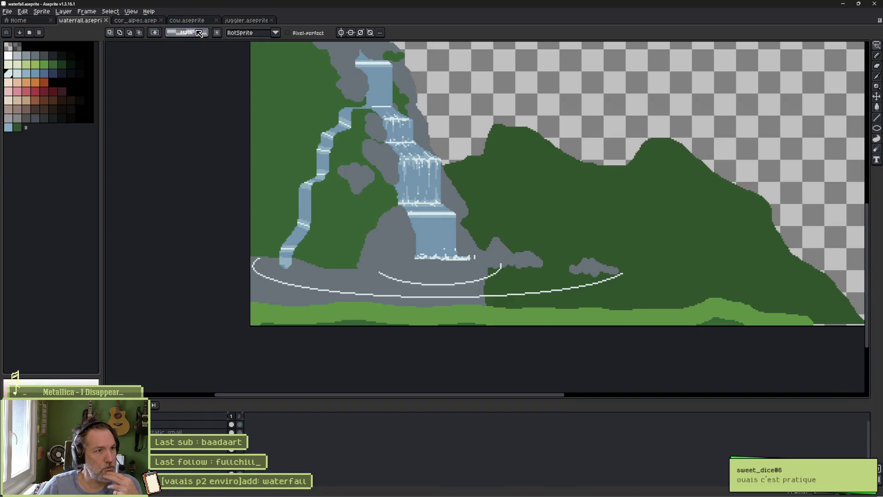
pyautogui.click(28, 20)
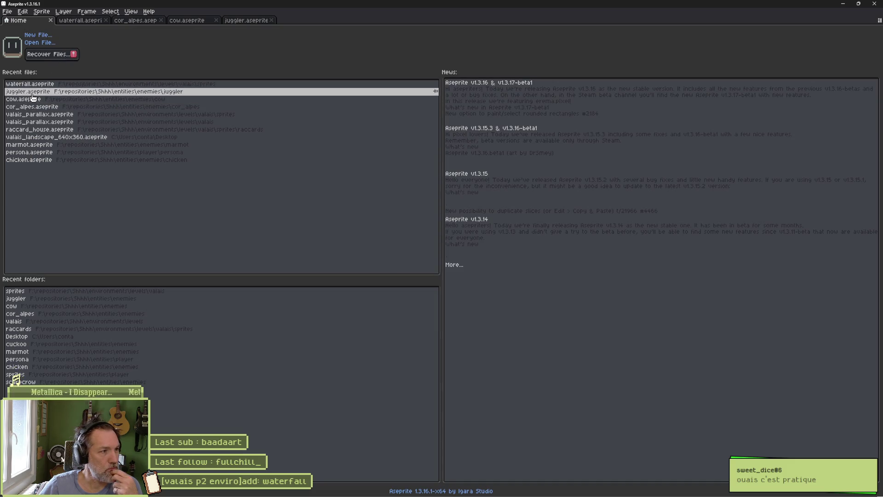
pyautogui.click(35, 108)
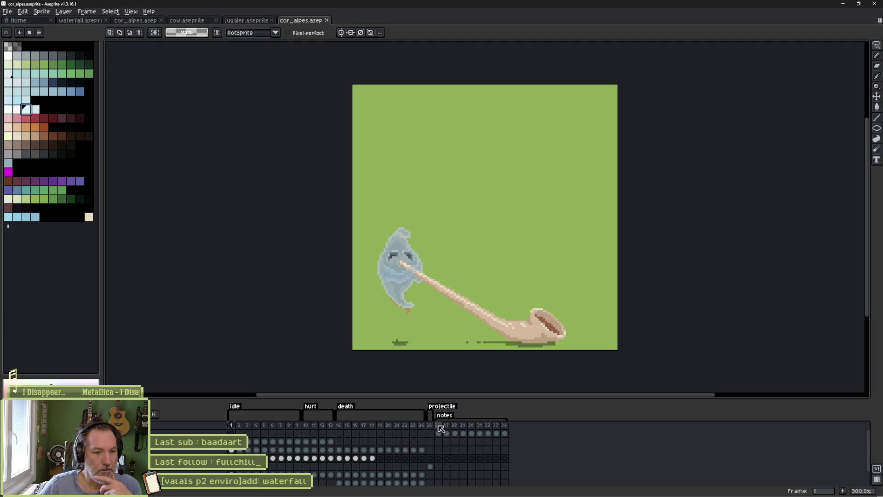
pyautogui.moveTo(438, 427); pyautogui.dragTo(496, 428)
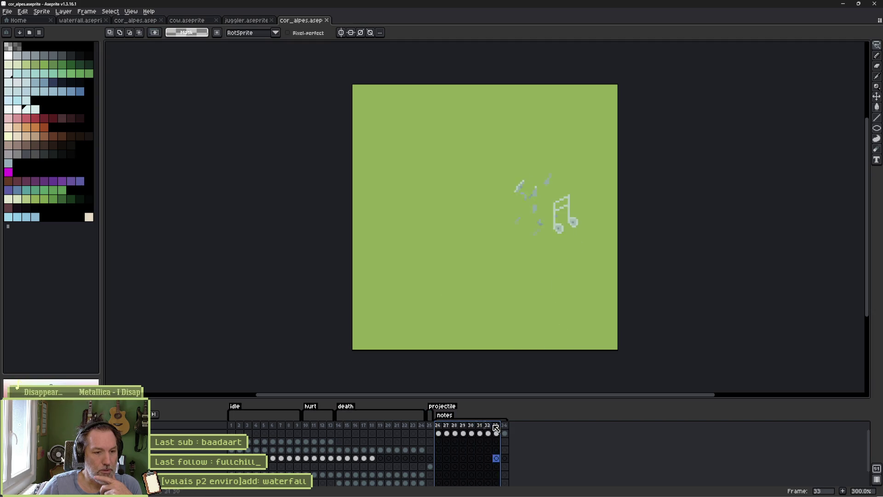
pyautogui.moveTo(339, 426); pyautogui.dragTo(398, 427)
pyautogui.keyDown('shift'); pyautogui.click(347, 426); pyautogui.keyUp('shift')
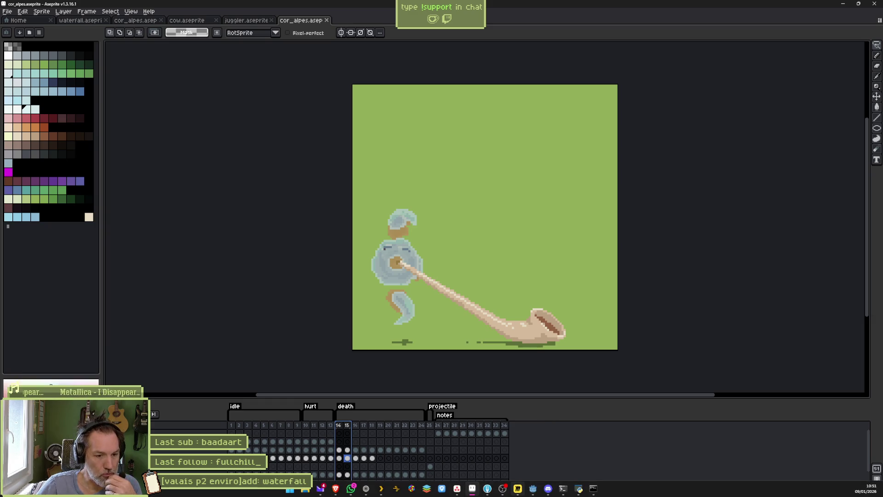
pyautogui.moveTo(523, 496)
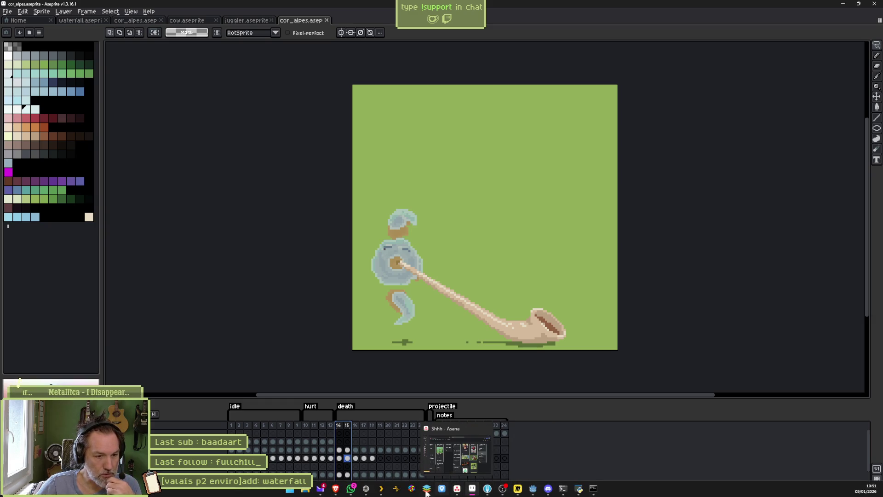
# Search DuckDuckGo for 'cast n hcill', view the image results, then return to Aseprite
pyautogui.click(366, 488)
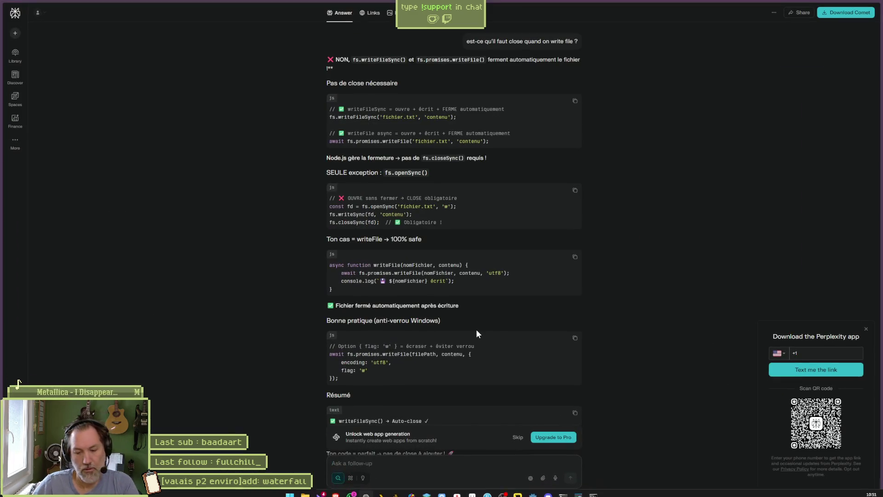
pyautogui.hotkey('ctrl', 'l')
pyautogui.write('cast')
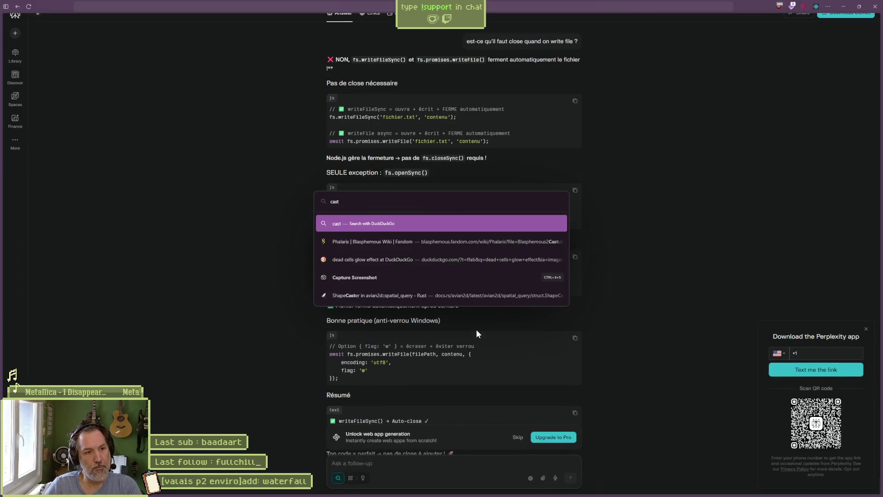
pyautogui.write(' n hcill')
pyautogui.press('Return')
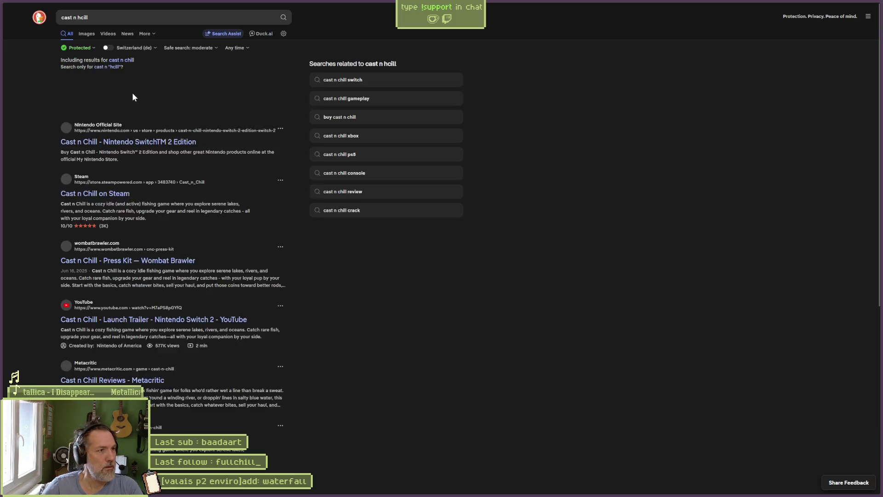
pyautogui.click(87, 33)
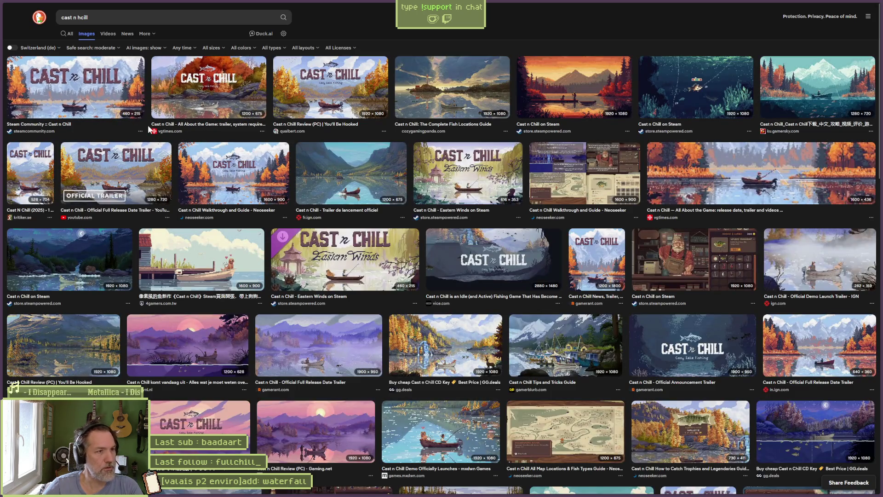
pyautogui.hotkey('alt', 'Tab')
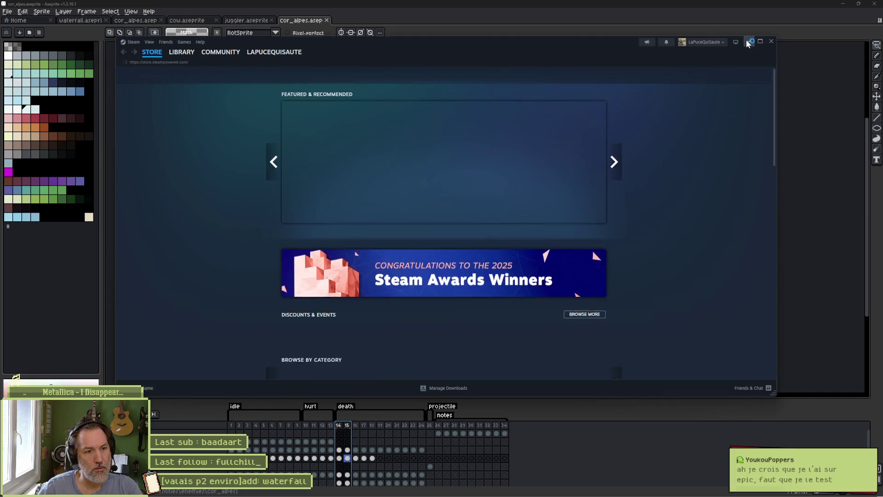
# Minimize Steam, glance at the web results, and start Cast n Chill from the taskbar
pyautogui.click(747, 42)
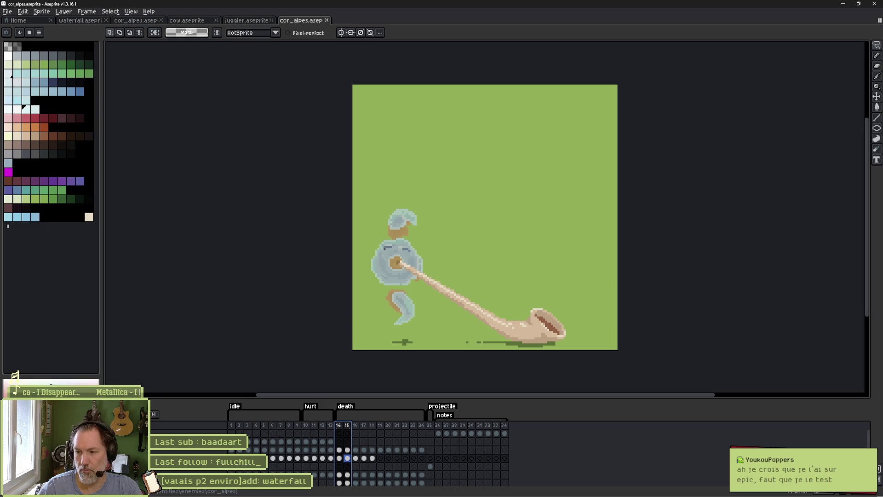
pyautogui.hotkey('alt', 'Tab')
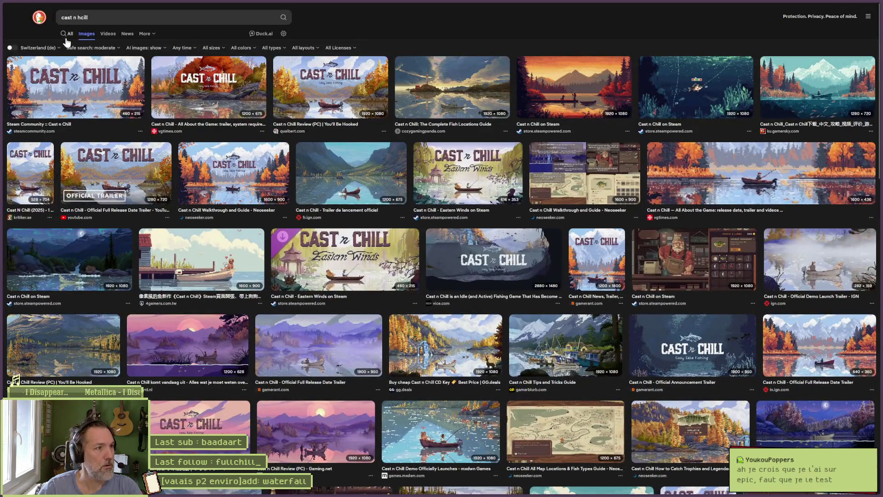
pyautogui.click(66, 34)
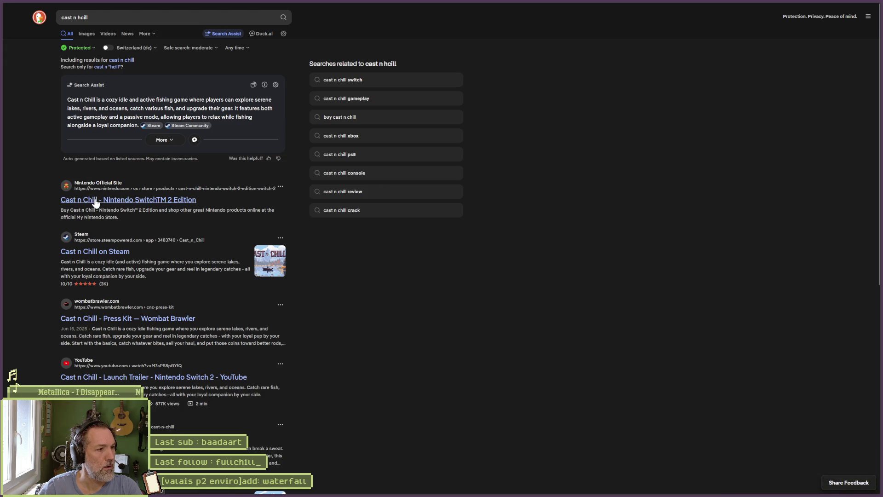
pyautogui.hotkey('alt', 'Tab')
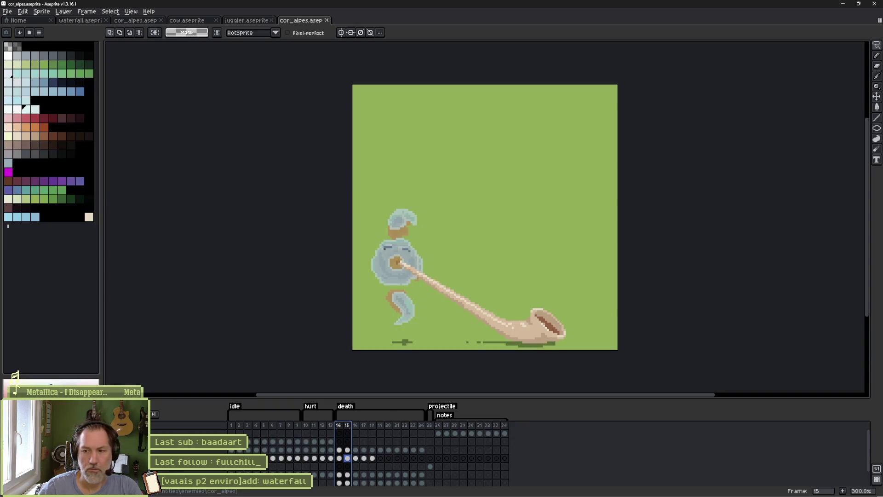
pyautogui.click(609, 488)
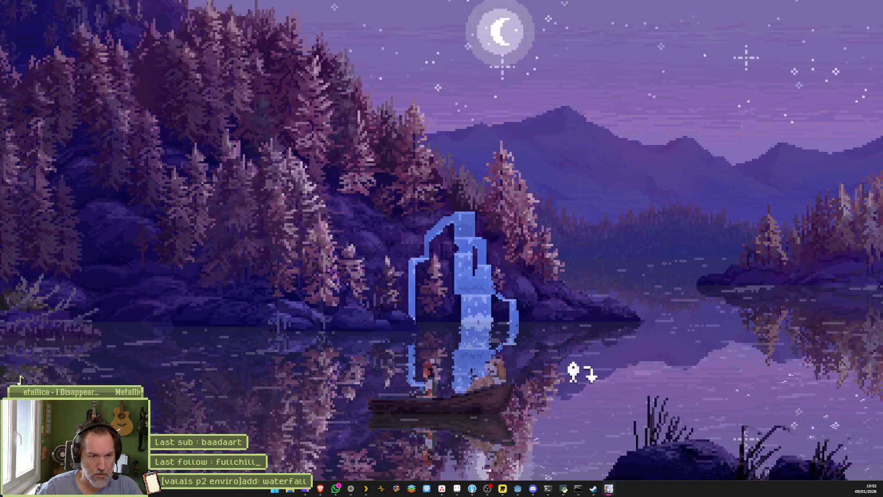
# Turn the fishing boat around on the lake
pyautogui.click(574, 372)
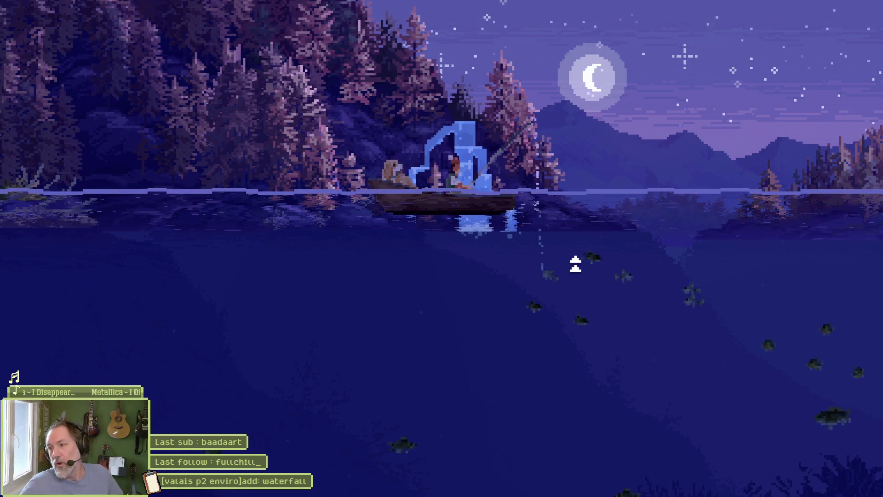
# Reel in the Cast n Chill catch until 'Relâcher la prise' appears, then return to Aseprite
pyautogui.click(466, 272)
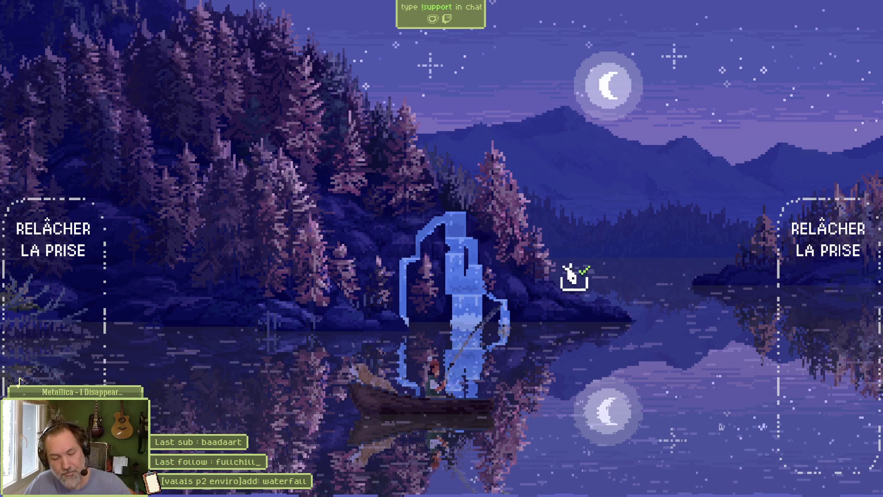
pyautogui.hotkey('alt', 'Tab')
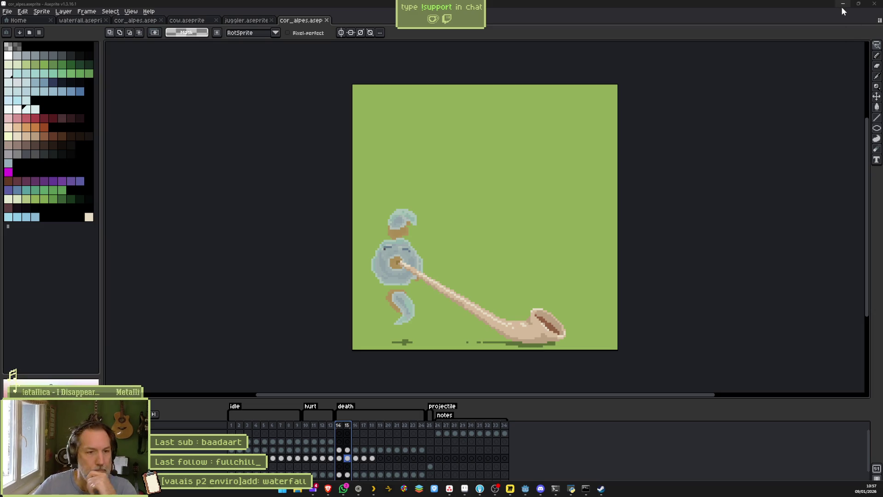
# Search DuckDuckGo for 'cast n chill development'
pyautogui.hotkey('alt', 'Tab')
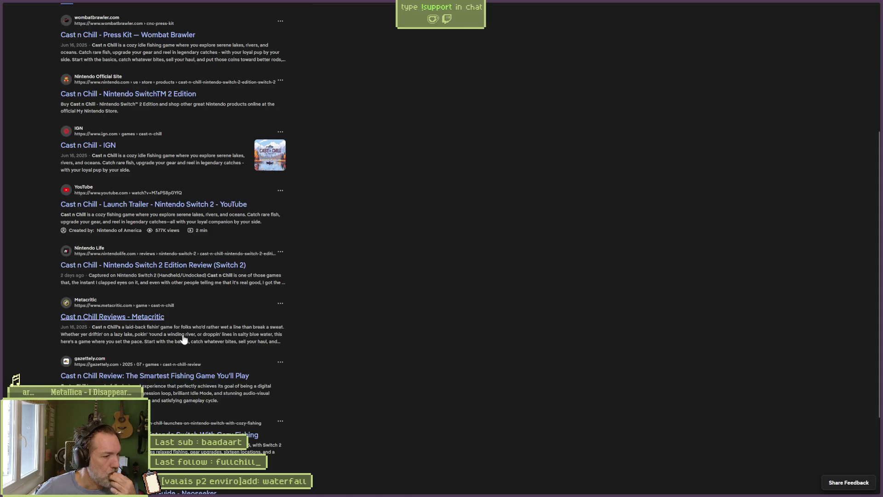
pyautogui.scroll(3, 308, 352)
pyautogui.scroll(2, 309, 334)
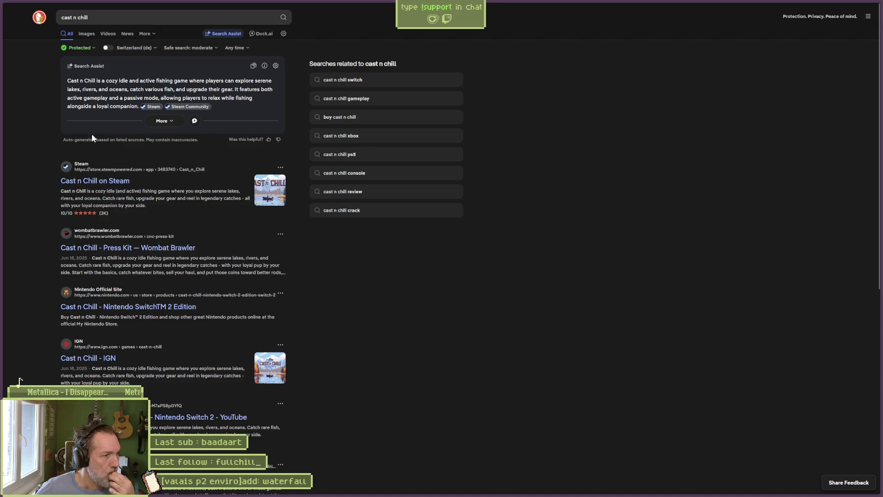
pyautogui.click(166, 17)
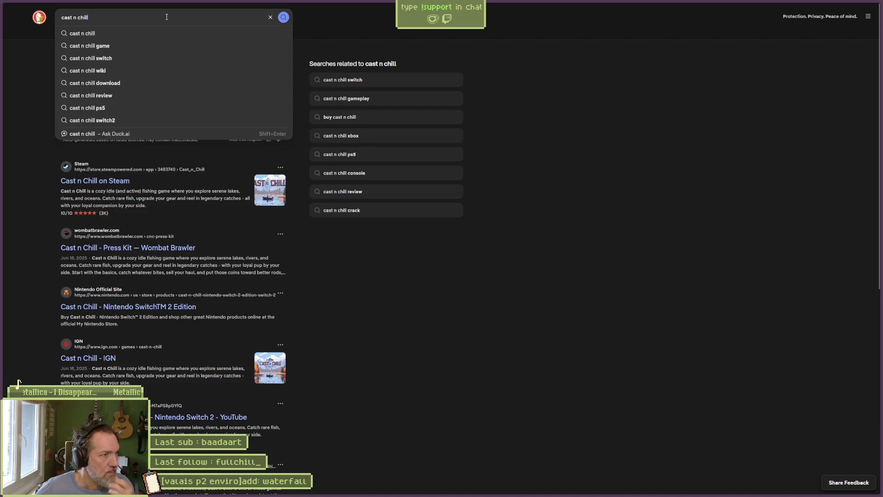
pyautogui.write(' development')
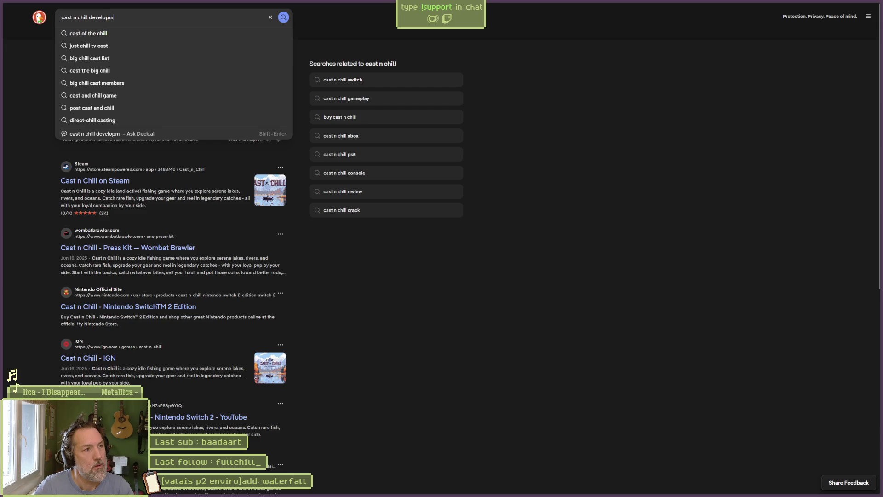
pyautogui.press('Return')
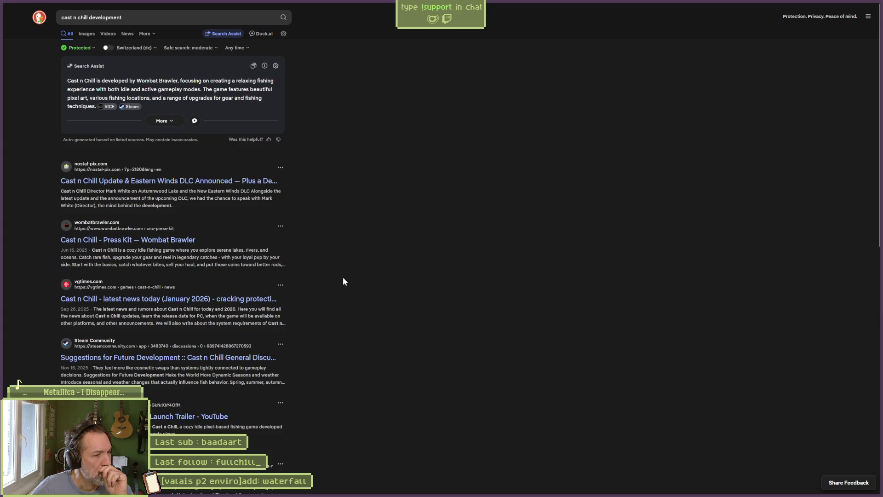
# Scroll the results from the Search Assist summary down to the Steam listings and back up
pyautogui.scroll(-1, 314, 294)
pyautogui.scroll(-2, 314, 294)
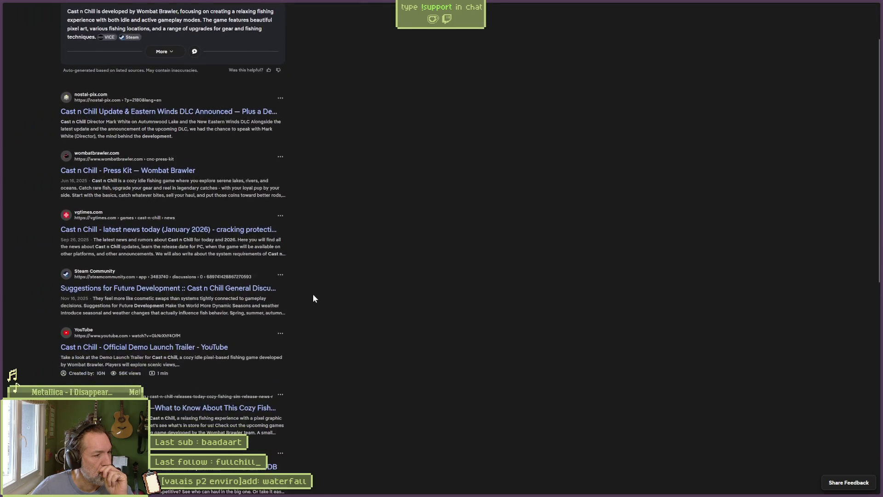
pyautogui.scroll(-2, 314, 295)
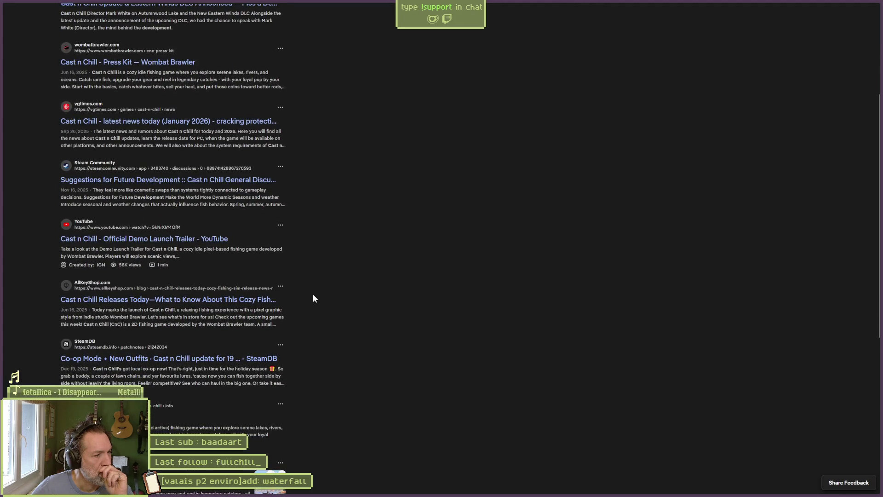
pyautogui.scroll(-1, 313, 299)
pyautogui.scroll(-1, 313, 299)
pyautogui.scroll(-2, 312, 298)
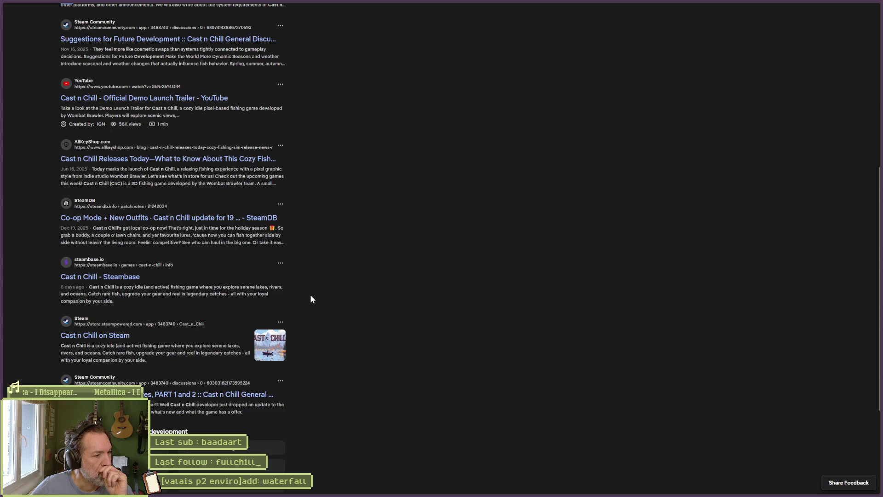
pyautogui.scroll(7, 311, 296)
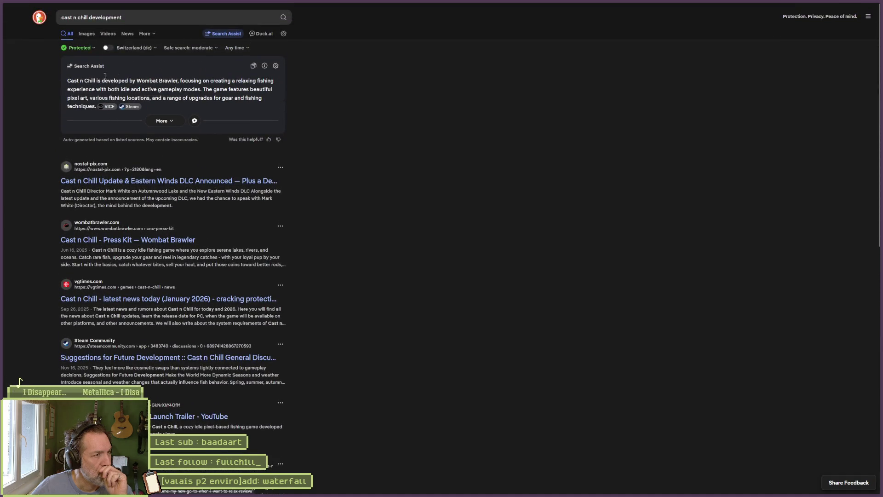
# Replace 'development' with 'wikipedia' in the query, search, and refresh the results
pyautogui.click(105, 17)
pyautogui.doubleClick(105, 18)
pyautogui.write('wi')
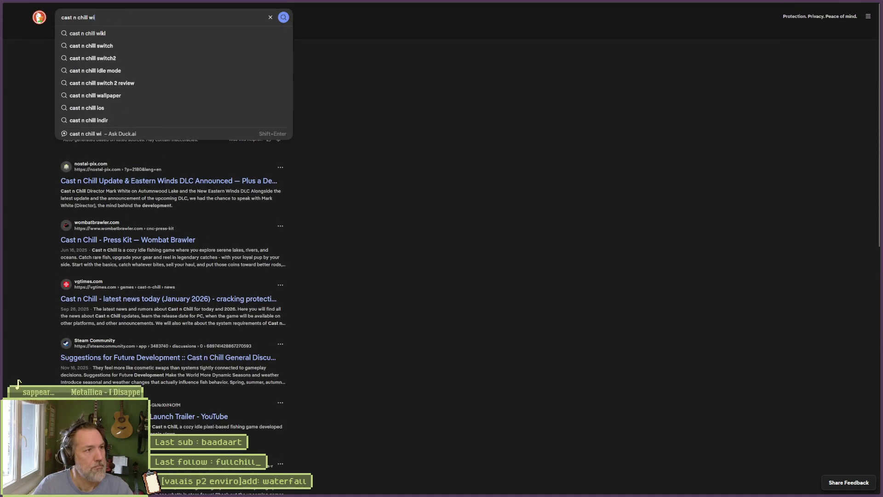
pyautogui.write('kipedi')
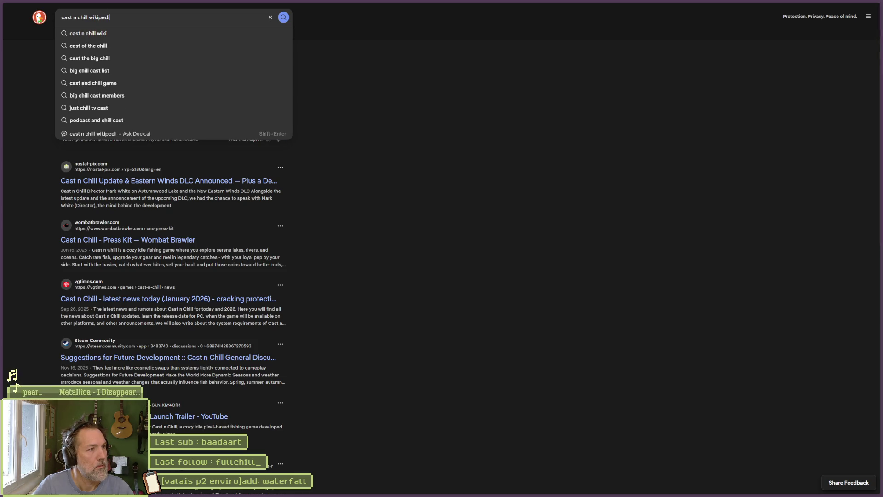
pyautogui.write('a')
pyautogui.press('Return')
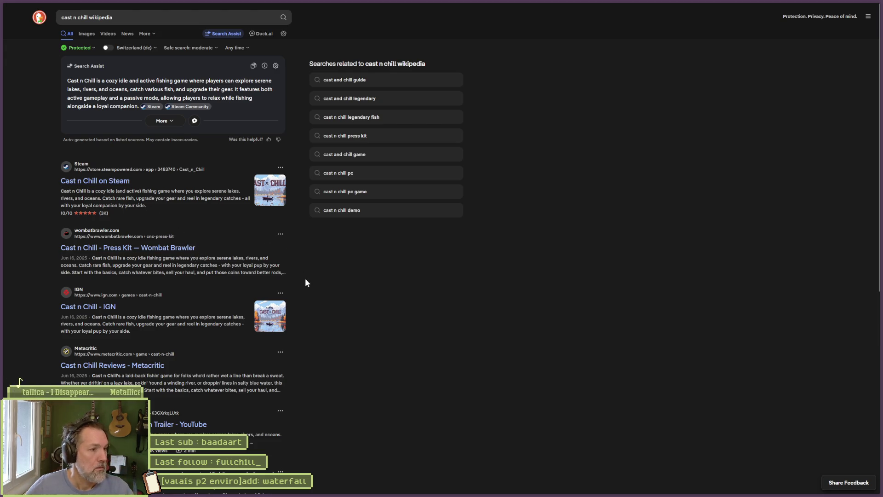
pyautogui.press('F5')
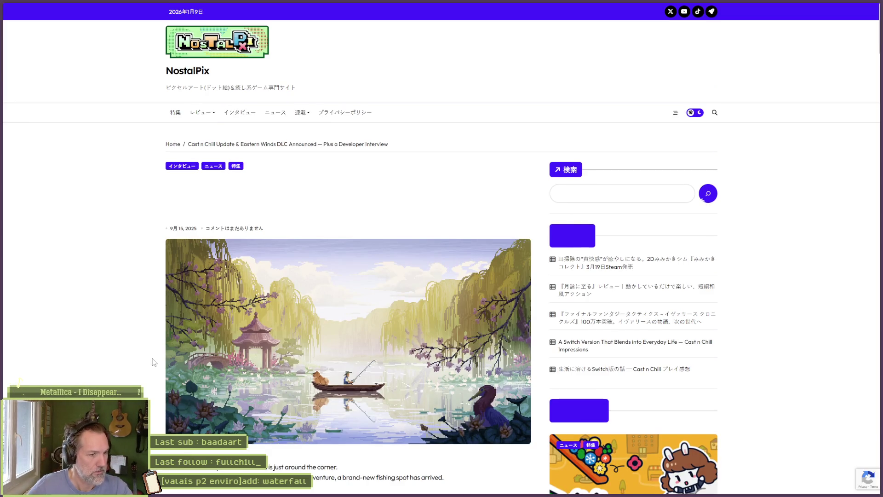
# Scroll the NostalPix DLC article down to its contents list, then go back to the results
pyautogui.scroll(-4, 138, 377)
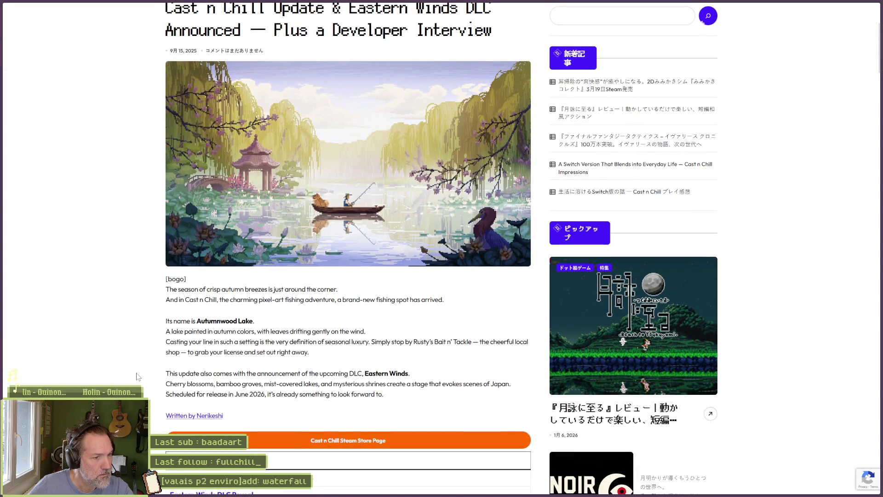
pyautogui.scroll(-4, 138, 377)
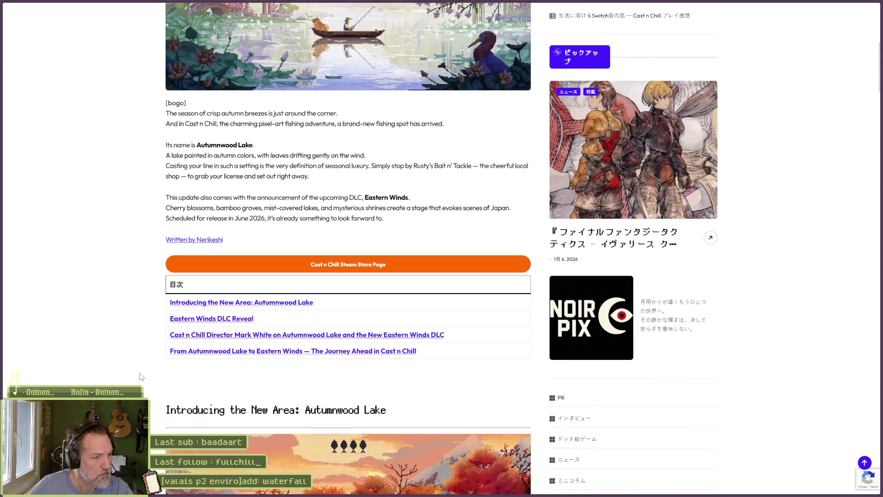
pyautogui.hotkey('alt', 'Left')
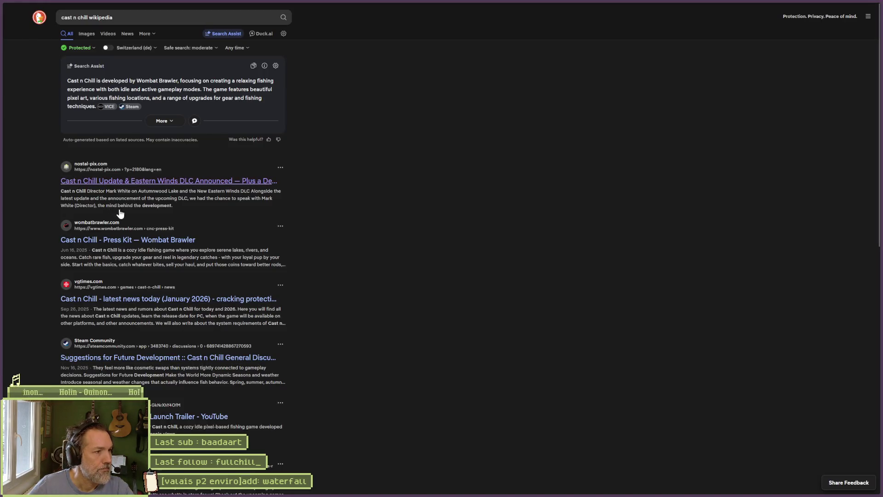
# Search for just 'cast n chill' and open its Steam store result
pyautogui.doubleClick(109, 19)
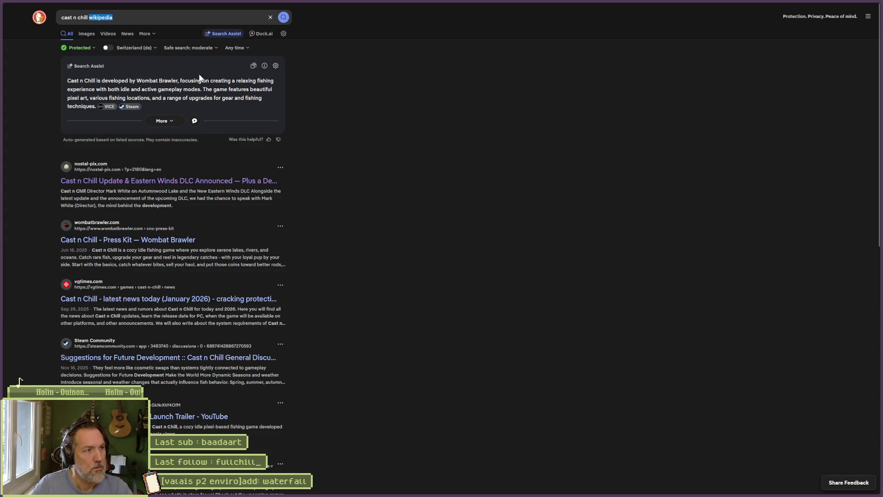
pyautogui.press('BackSpace')
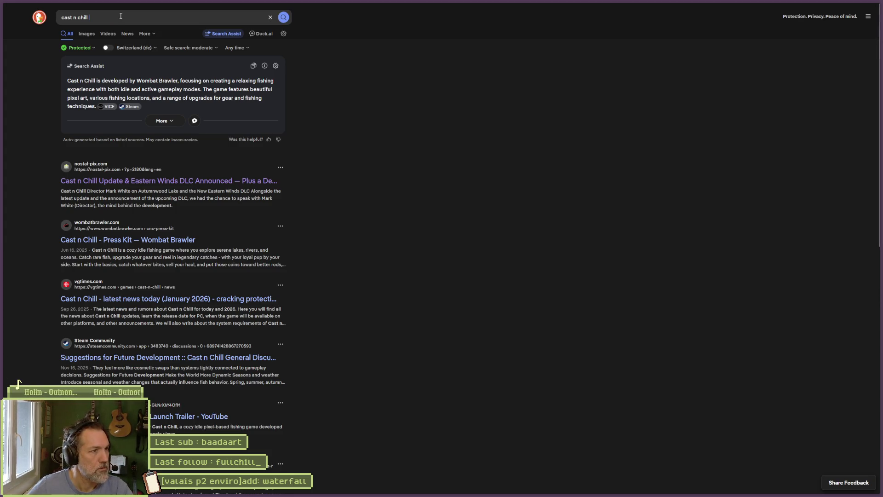
pyautogui.press('Return')
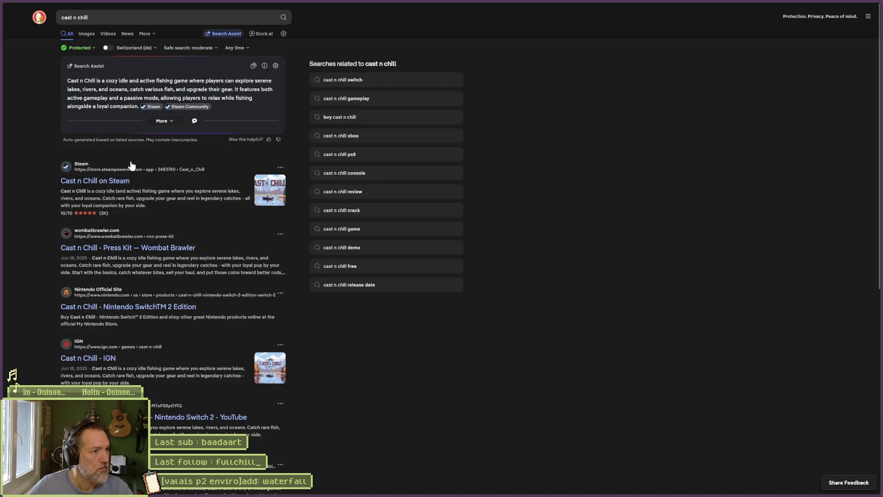
pyautogui.click(117, 182)
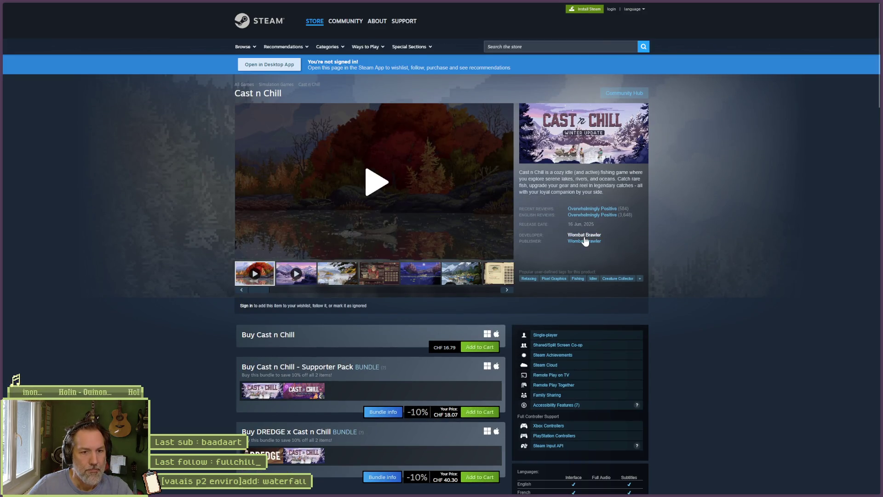
# Search the web for 'wombat brawler' from the address bar
pyautogui.moveTo(32, 86)
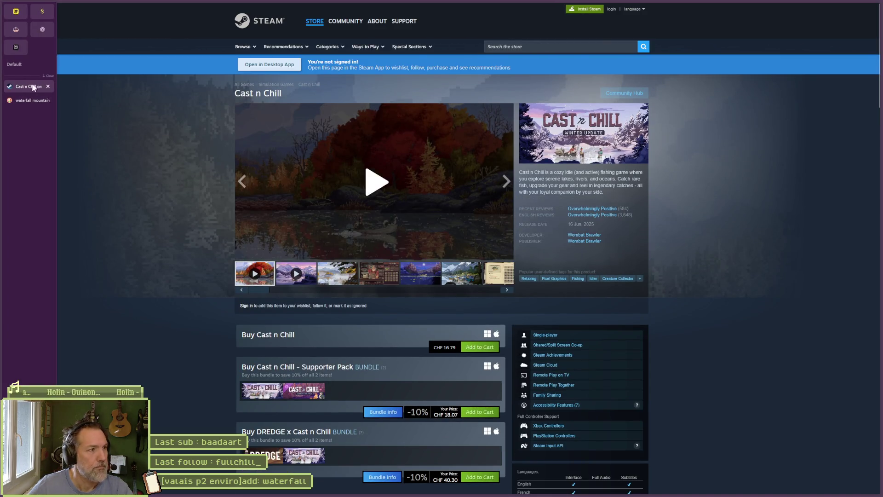
pyautogui.hotkey('ctrl', 'l')
pyautogui.write('wom')
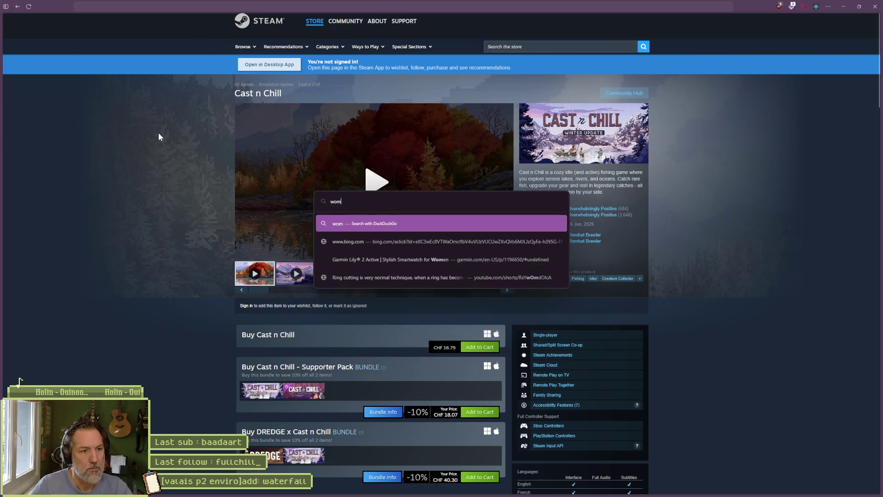
pyautogui.write('bat brawler')
pyautogui.press('Return')
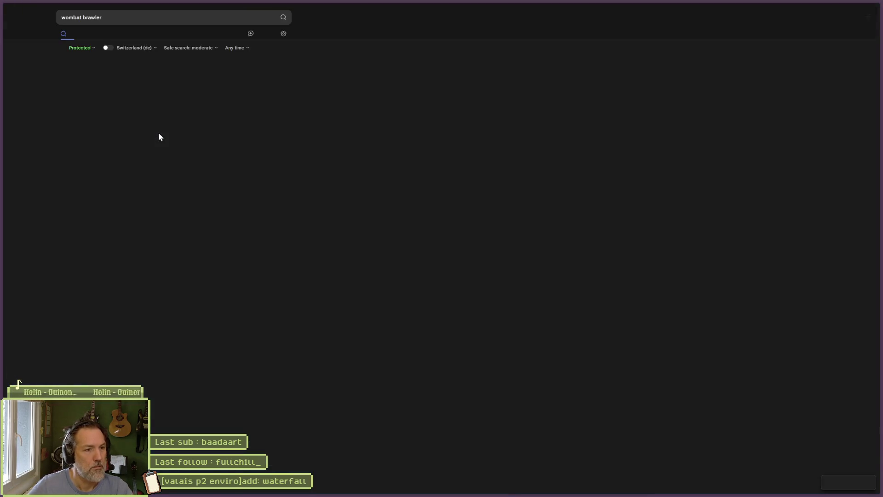
# Open the Wombat Brawler studio website and browse its home page
pyautogui.click(97, 79)
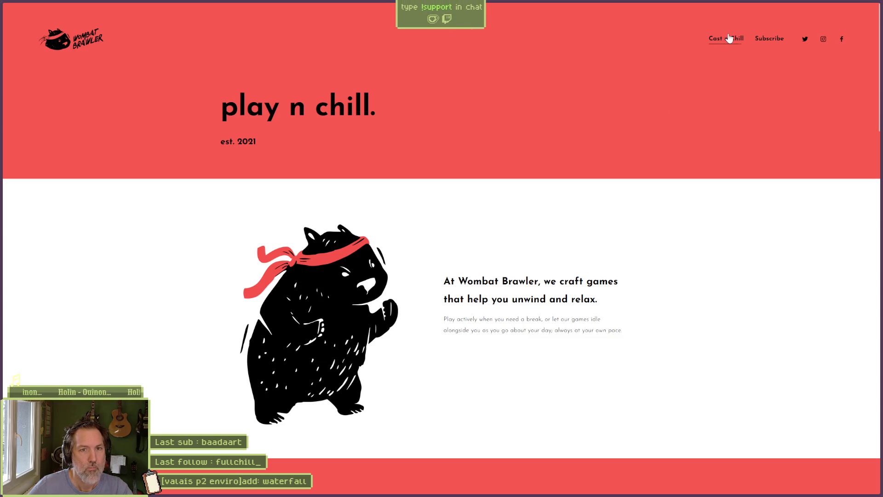
pyautogui.scroll(-8, 611, 332)
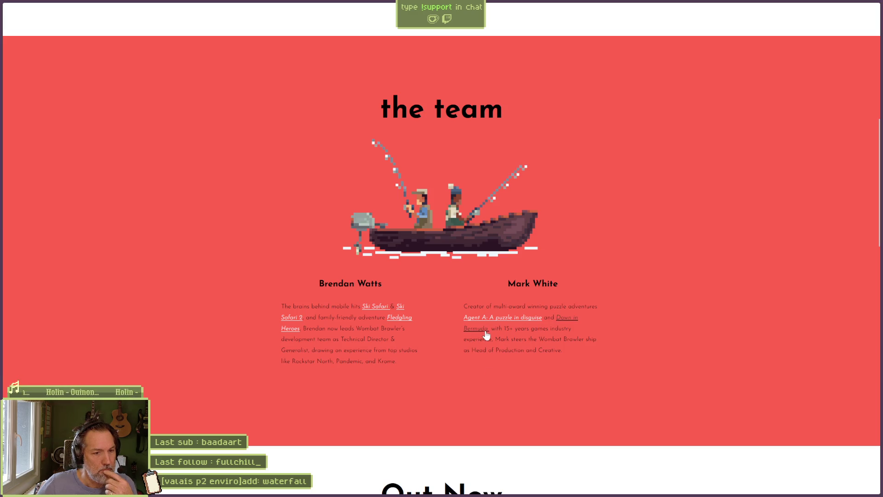
pyautogui.scroll(-1, 391, 345)
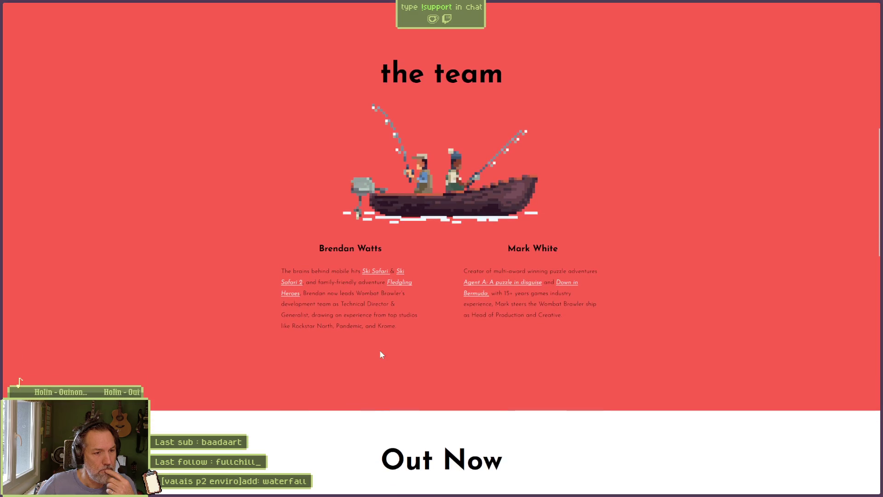
pyautogui.scroll(-12, 380, 352)
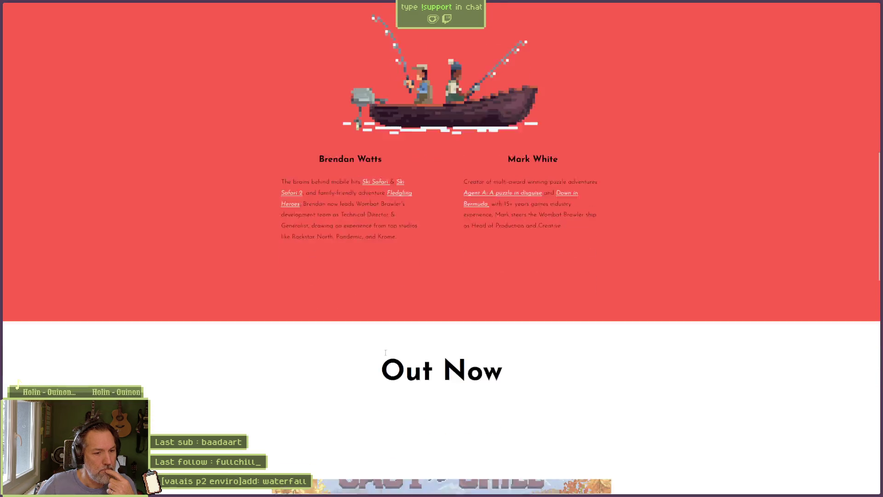
pyautogui.scroll(-4, 218, 344)
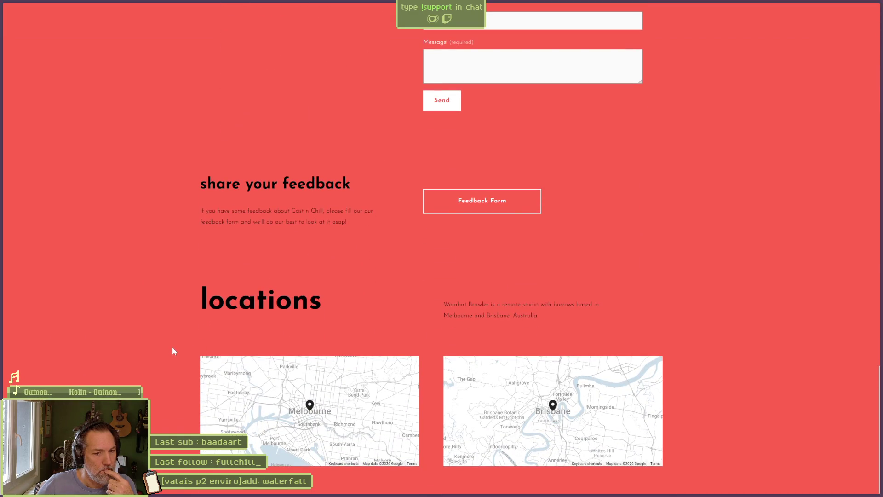
pyautogui.scroll(2, 218, 316)
pyautogui.scroll(20, 218, 316)
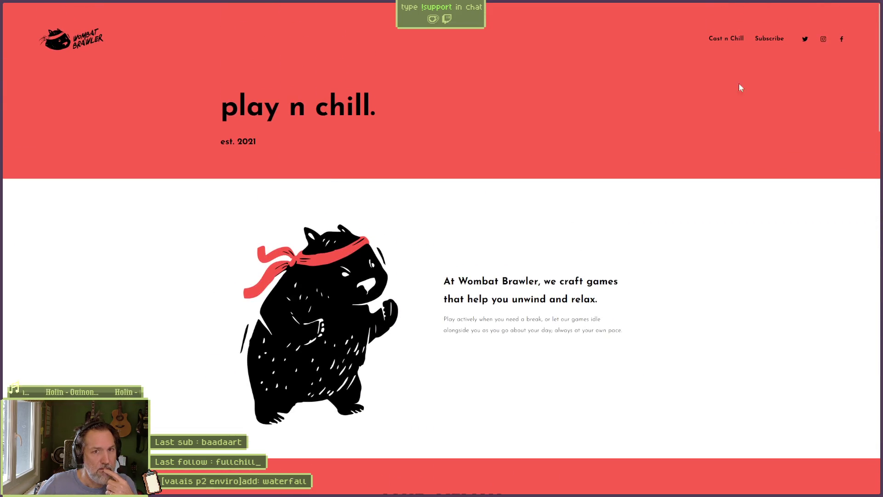
# Open the studio's Cast n Chill page and scroll down to the sign-up section
pyautogui.click(729, 40)
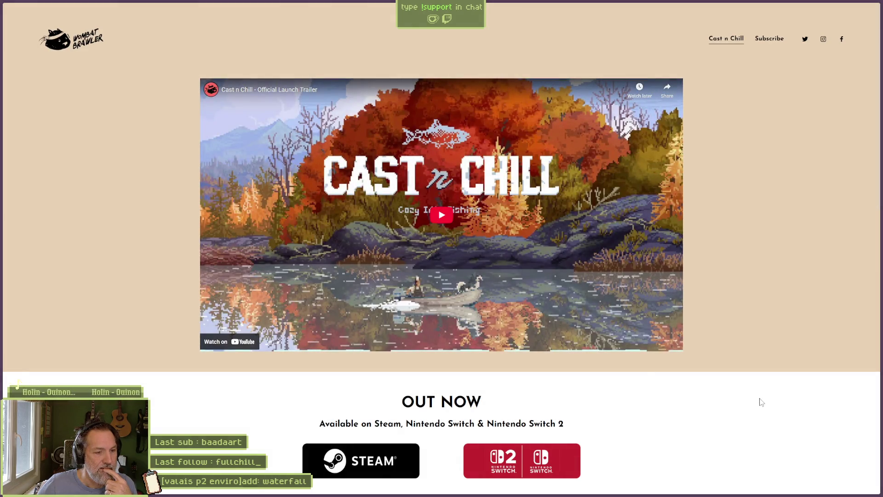
pyautogui.scroll(-5, 762, 398)
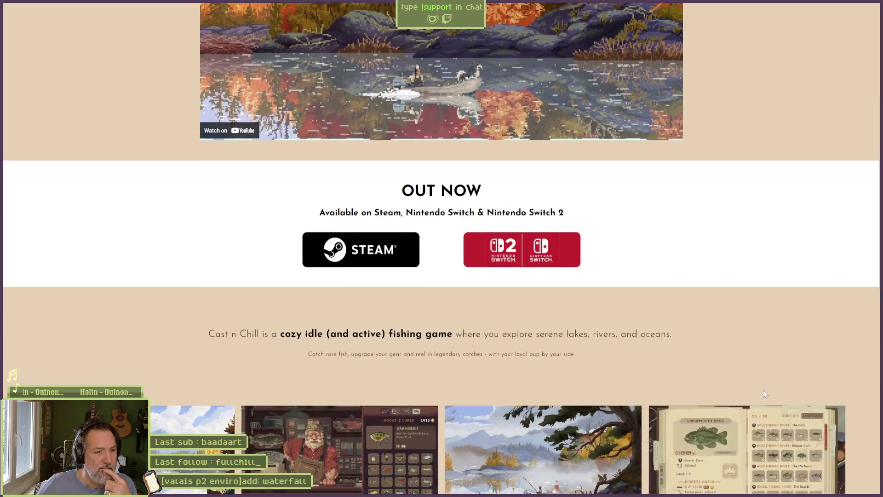
pyautogui.scroll(-2, 763, 390)
pyautogui.scroll(-1, 772, 389)
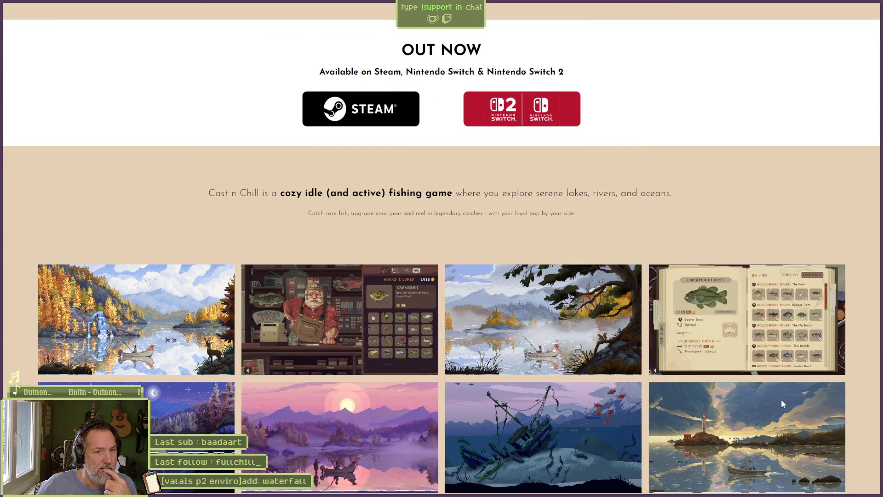
pyautogui.scroll(-6, 781, 399)
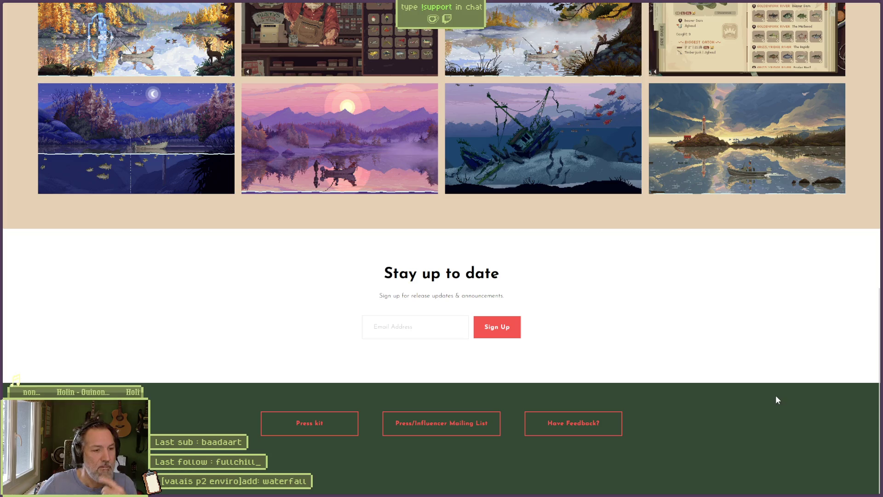
# Open the Cast n Chill press kit and scroll through Description, Features and the Imagery gallery
pyautogui.click(327, 426)
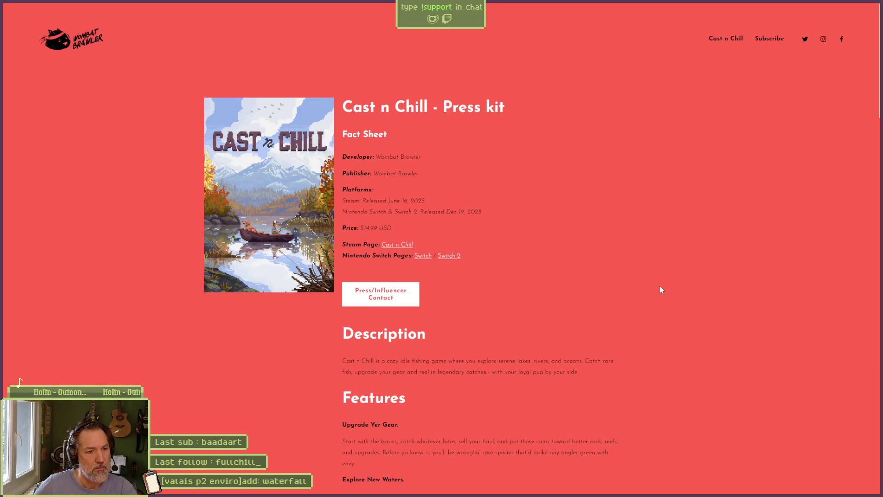
pyautogui.scroll(-1, 570, 347)
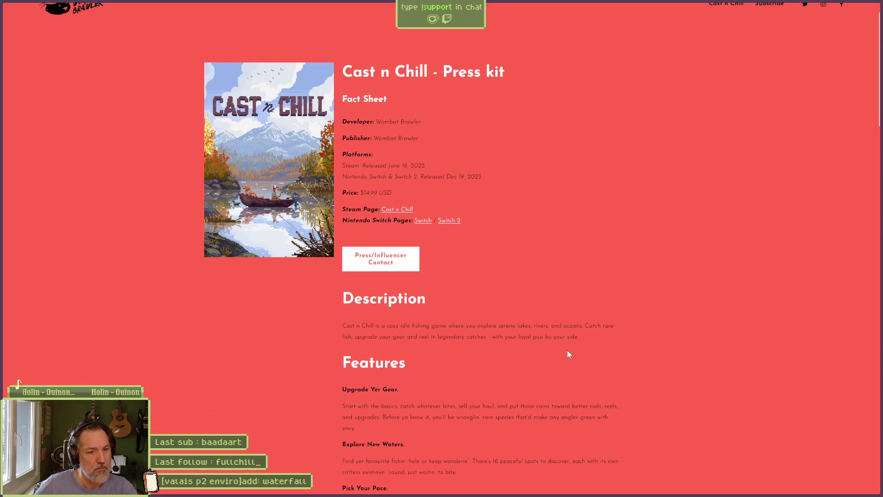
pyautogui.scroll(-3, 568, 352)
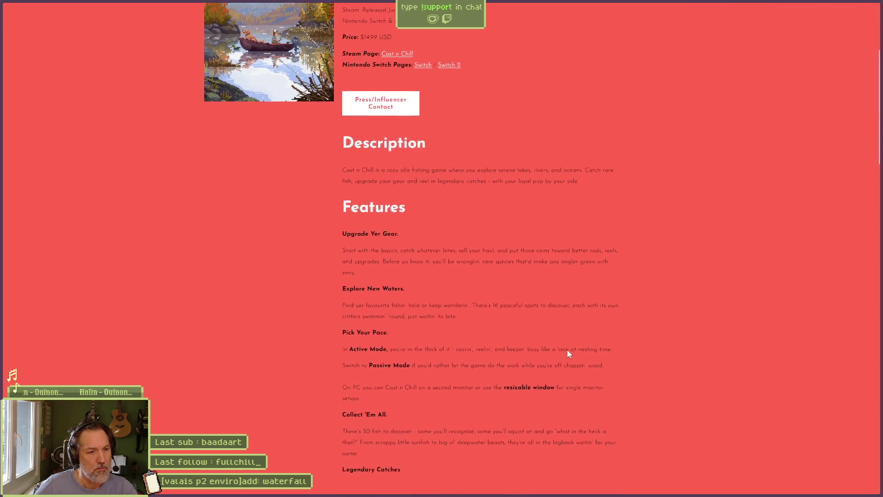
pyautogui.scroll(-5, 568, 352)
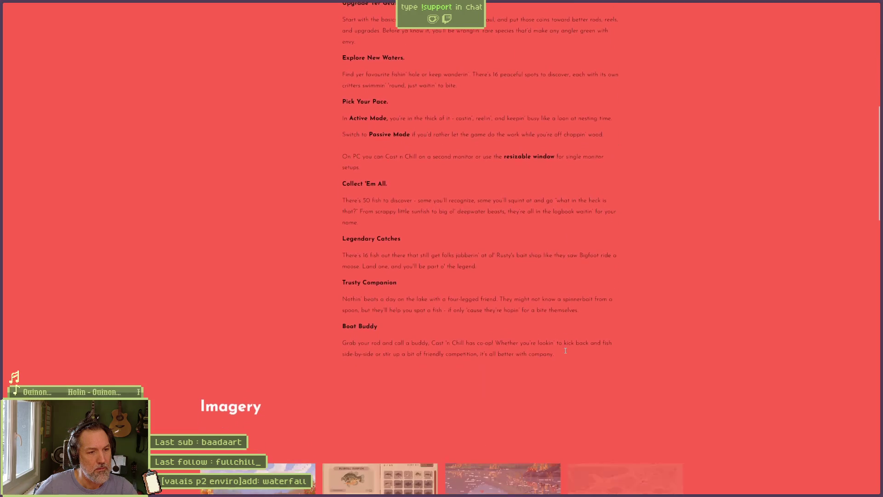
pyautogui.scroll(-10, 565, 351)
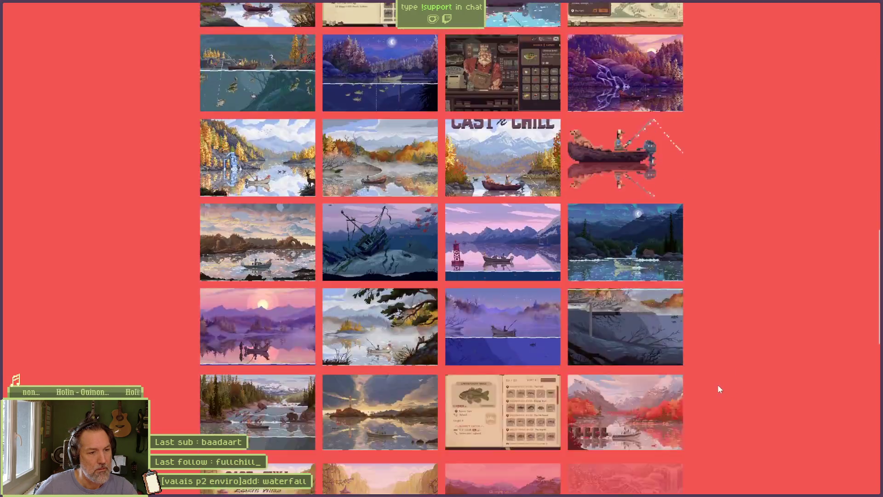
pyautogui.scroll(-15, 719, 387)
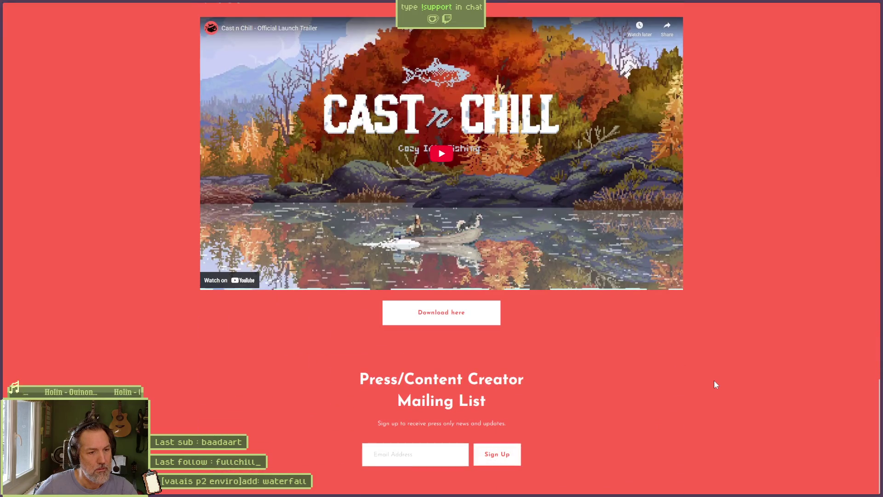
pyautogui.scroll(10, 715, 379)
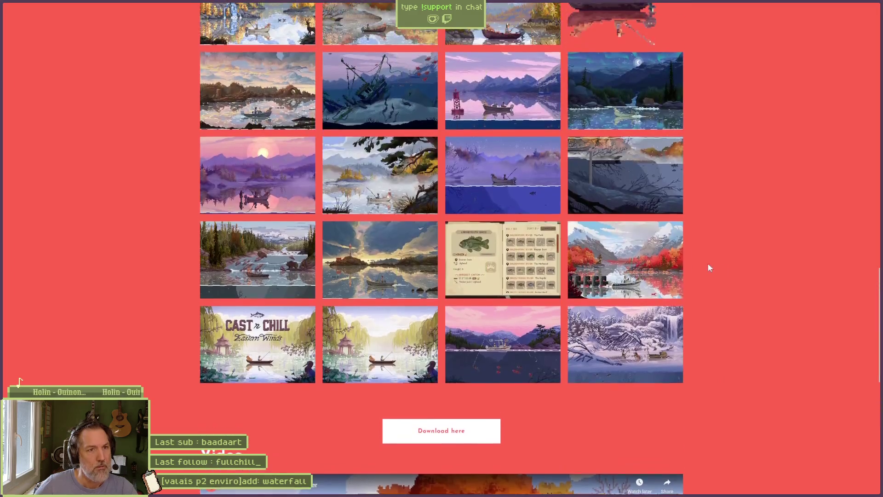
pyautogui.moveTo(2, 161)
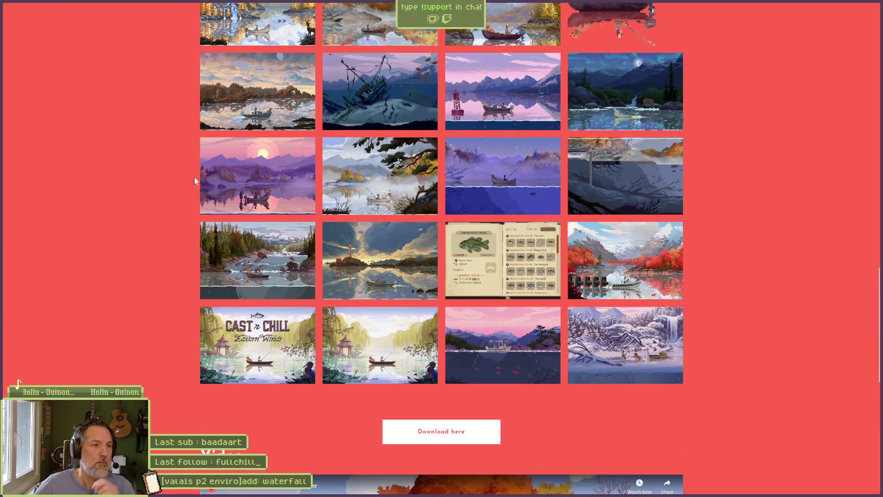
pyautogui.scroll(7, 195, 180)
pyautogui.scroll(-1, 214, 199)
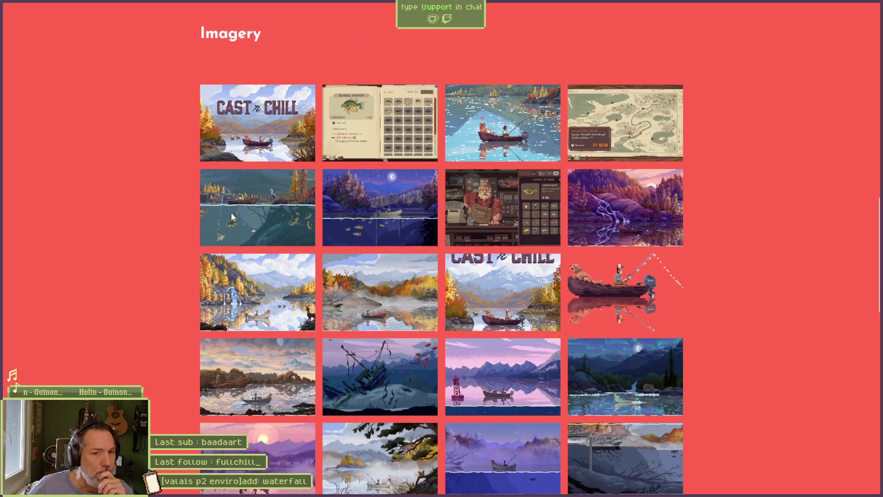
pyautogui.scroll(-2, 184, 248)
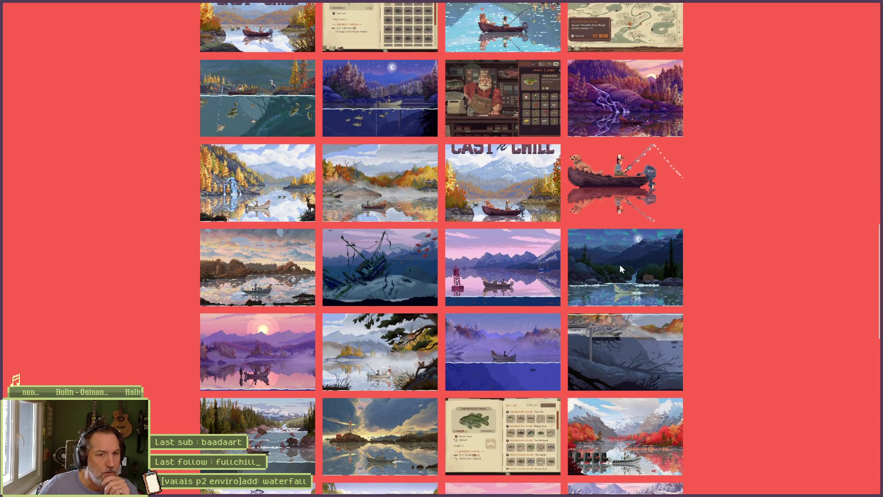
pyautogui.scroll(-3, 620, 280)
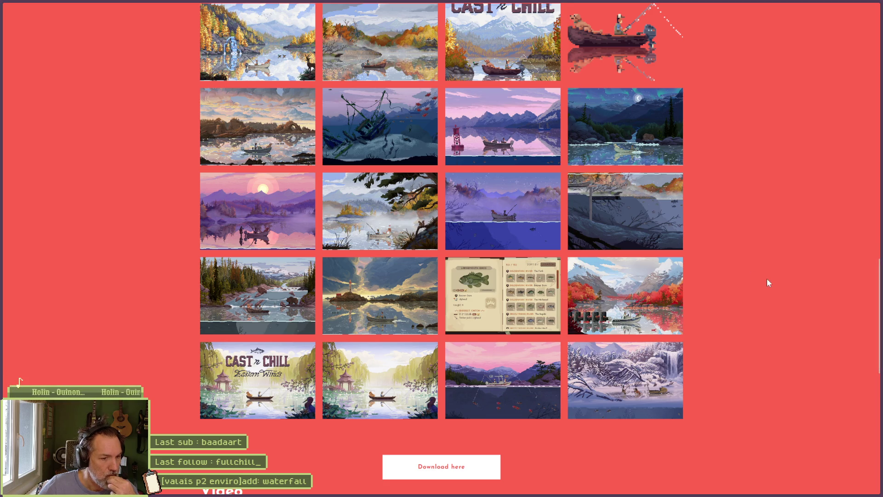
# Download the press kit's Images folder from Dropbox without signing in, then return to Aseprite
pyautogui.click(444, 461)
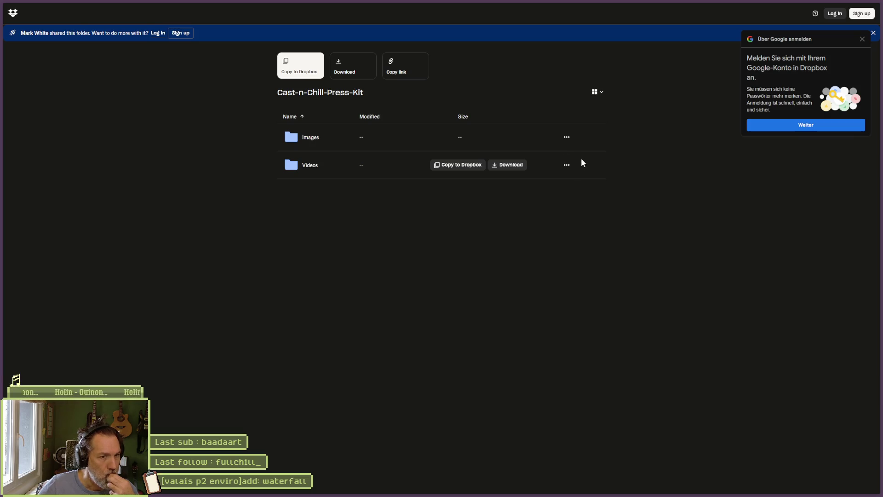
pyautogui.click(508, 137)
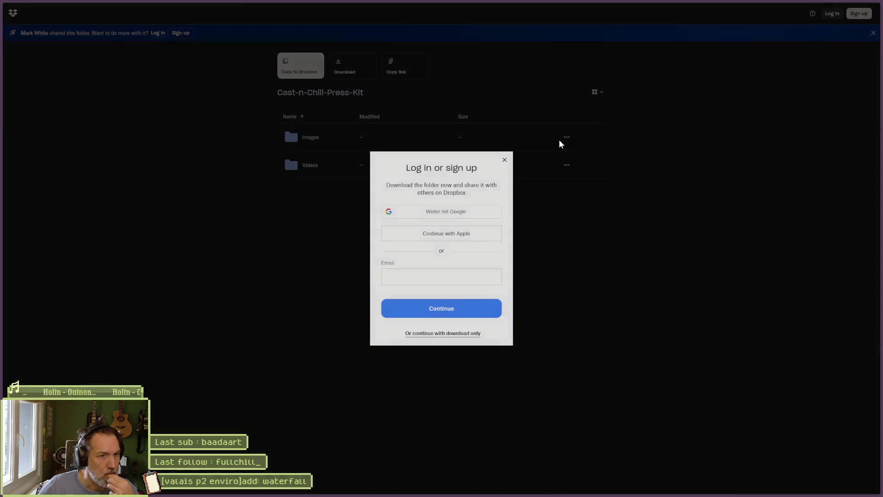
pyautogui.click(448, 334)
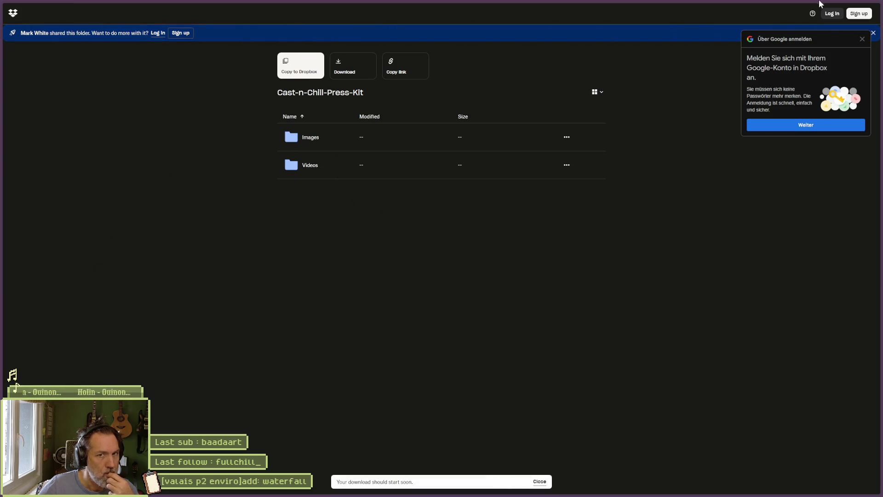
pyautogui.hotkey('alt', 'Tab')
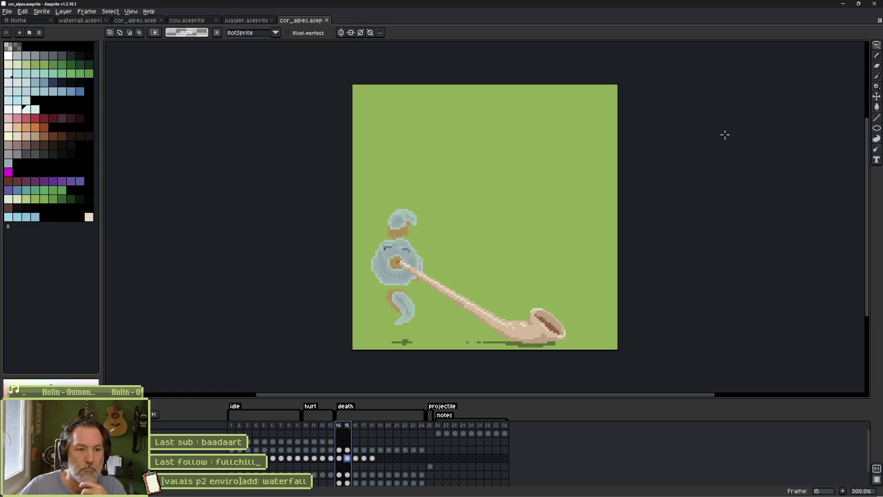
# Switch to waterfall.aseprite and play its animation
pyautogui.hotkey('ctrl', 'Tab')
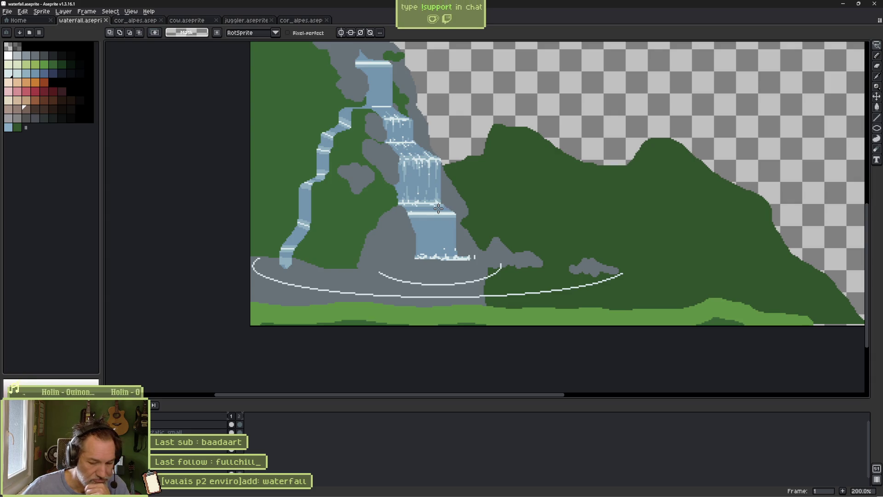
pyautogui.press('Return')
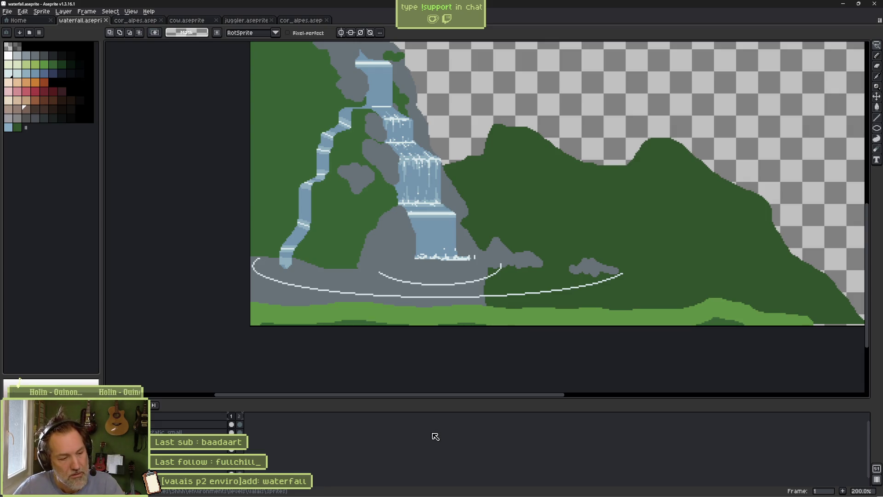
# Paste the blue pond water beneath the waterfall and commit it
pyautogui.hotkey('ctrl', 'v')
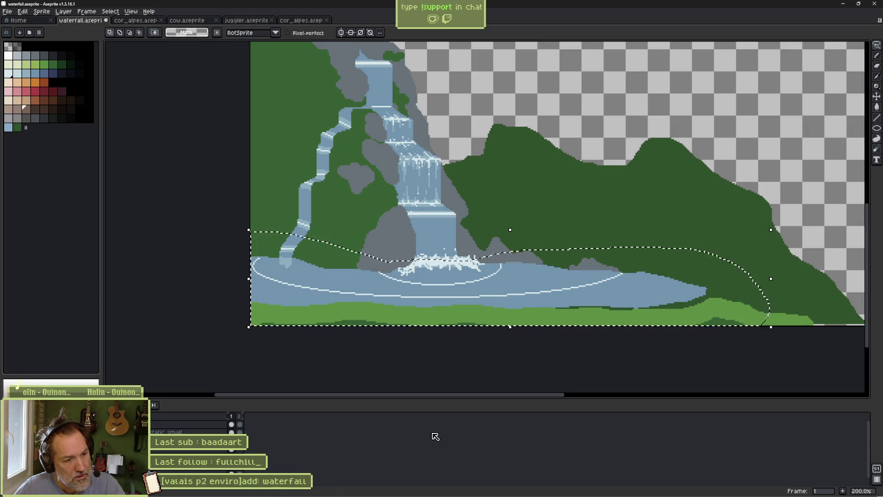
pyautogui.press('Return')
pyautogui.press('Right')
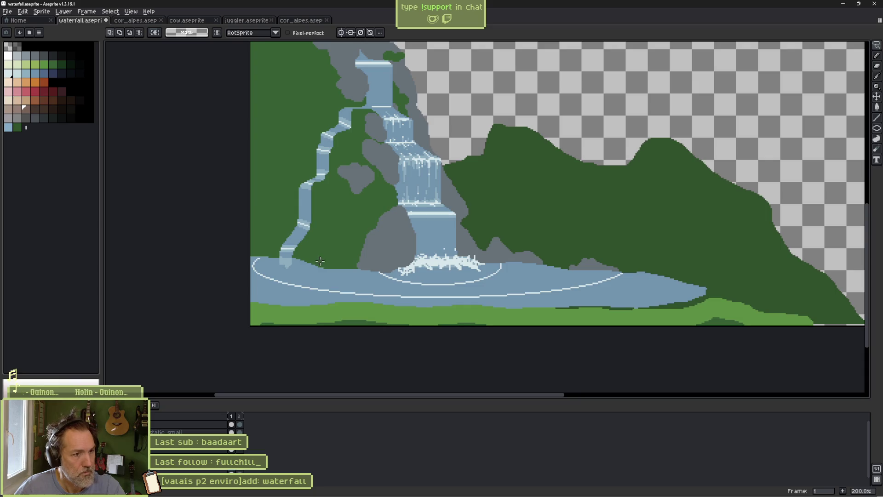
# Lasso the pond water below the waterfall and delete it, leaving the ripple arcs
pyautogui.moveTo(320, 262)
pyautogui.mouseDown()
pyautogui.moveTo(630, 252)
pyautogui.moveTo(519, 343)
pyautogui.moveTo(230, 234)
pyautogui.mouseUp()
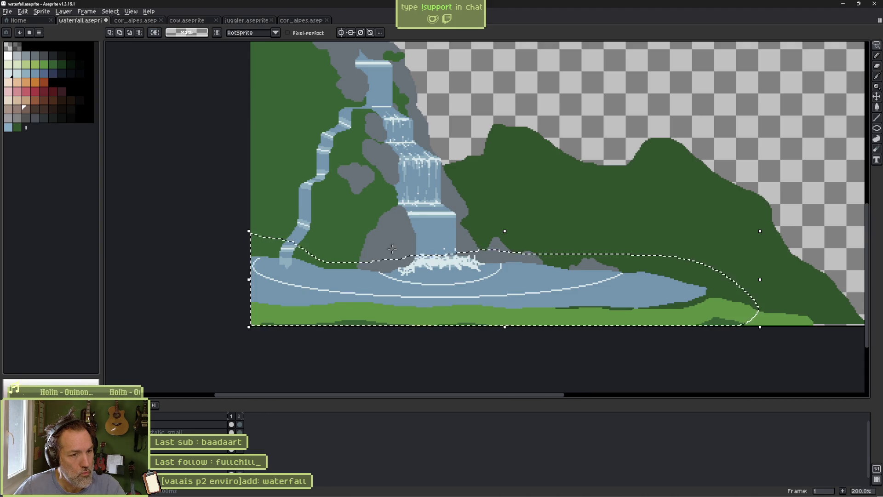
pyautogui.hotkey('ctrl', 'd')
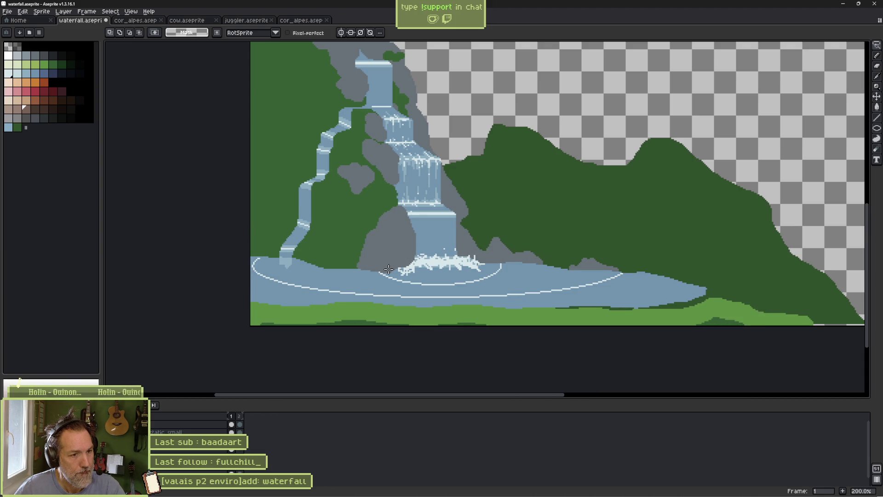
pyautogui.moveTo(425, 264)
pyautogui.mouseDown()
pyautogui.moveTo(718, 248)
pyautogui.moveTo(276, 346)
pyautogui.moveTo(291, 224)
pyautogui.moveTo(381, 262)
pyautogui.mouseUp()
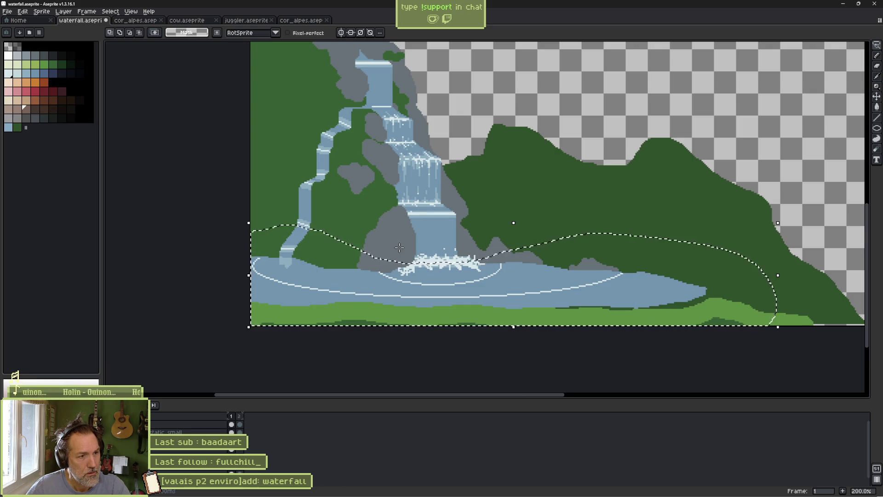
pyautogui.press('Delete')
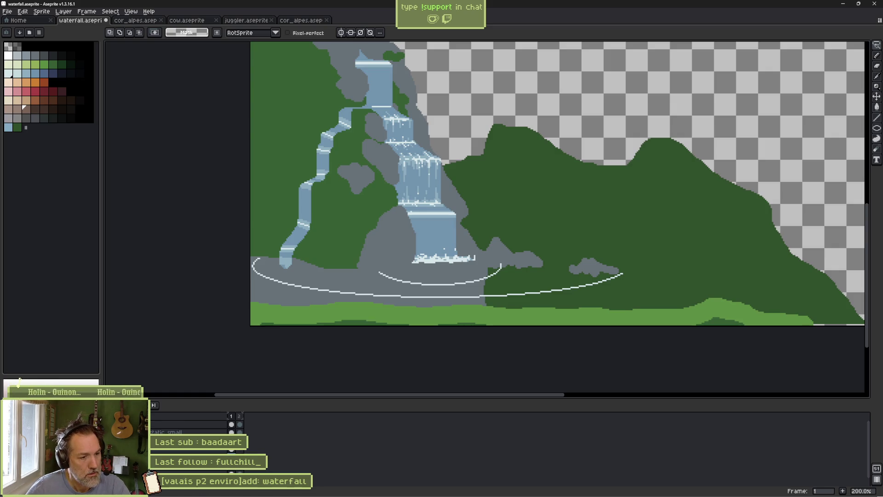
# Paste the rippled pond water into the first frame, commit it, and compare with frame two
pyautogui.press('Right')
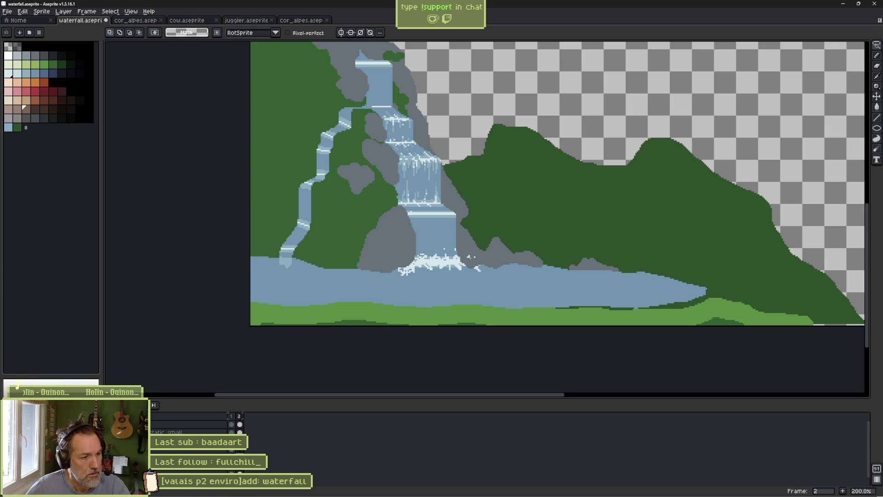
pyautogui.press('Left')
pyautogui.hotkey('ctrl', 'v')
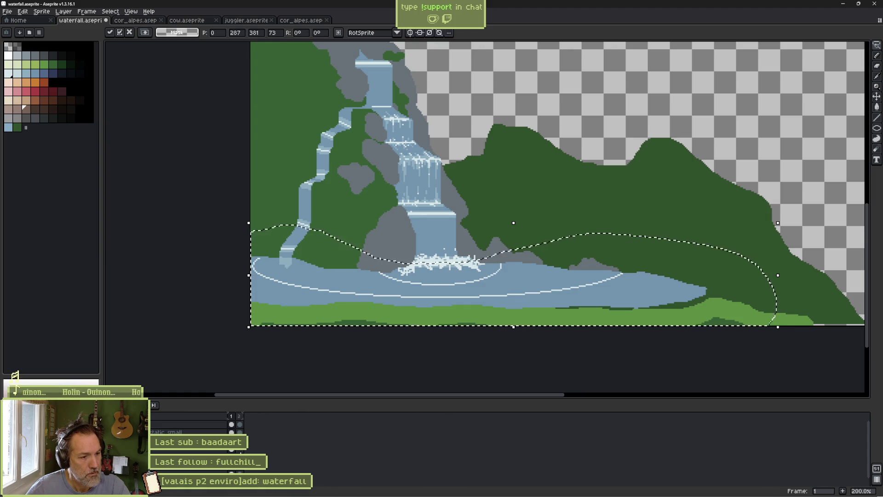
pyautogui.hotkey('ctrl', 'd')
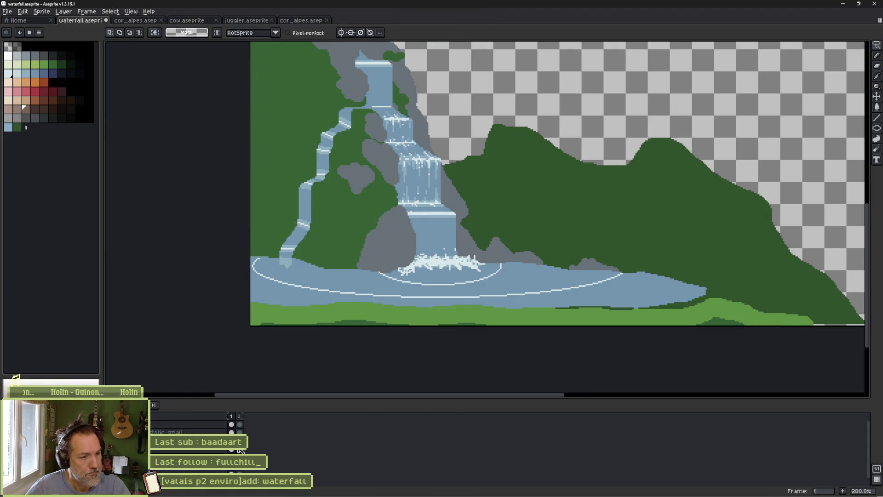
pyautogui.press('Right')
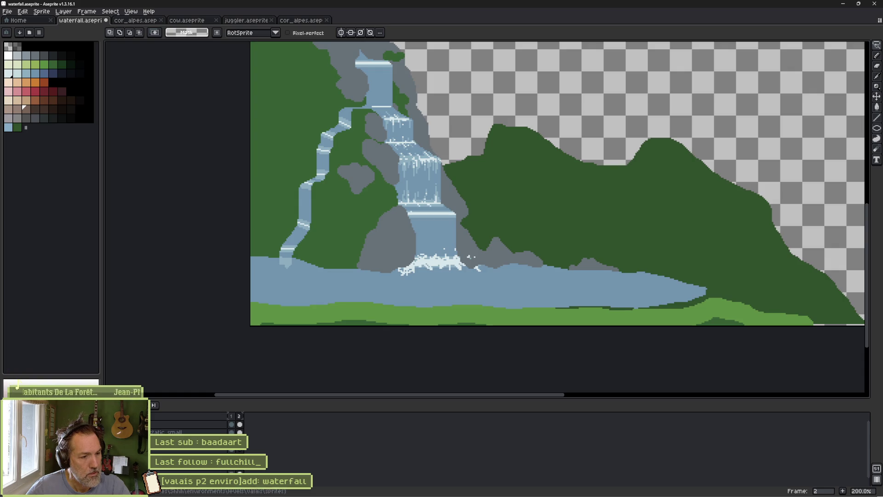
pyautogui.press('Left')
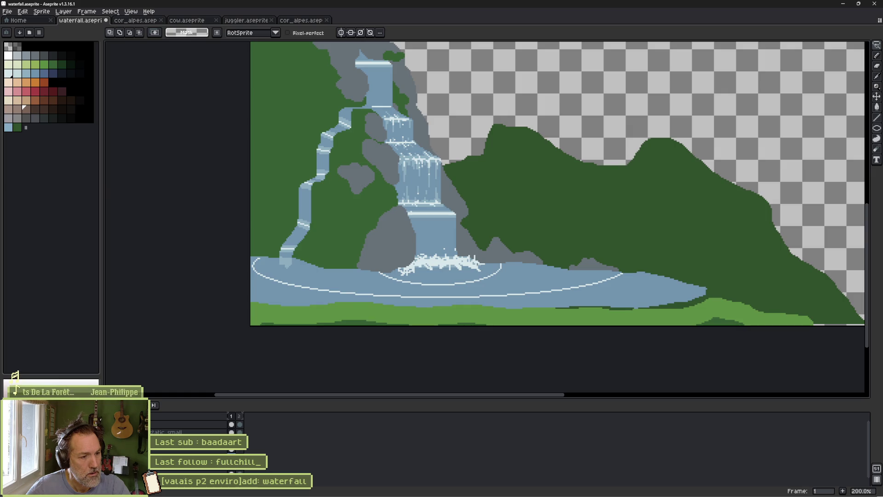
# Reselect the wavy pond area, recheck both frames, and save the waterfall file
pyautogui.hotkey('ctrl', 'shift', 'd')
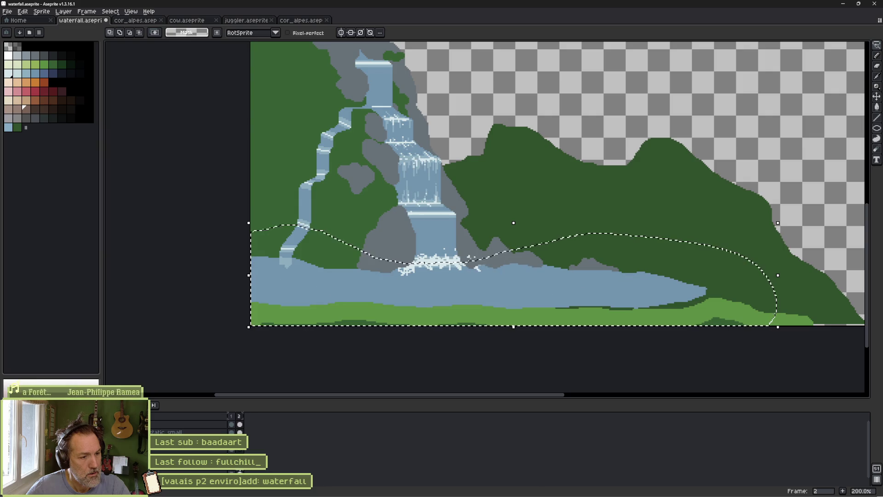
pyautogui.hotkey('ctrl', 'd')
pyautogui.press('Right')
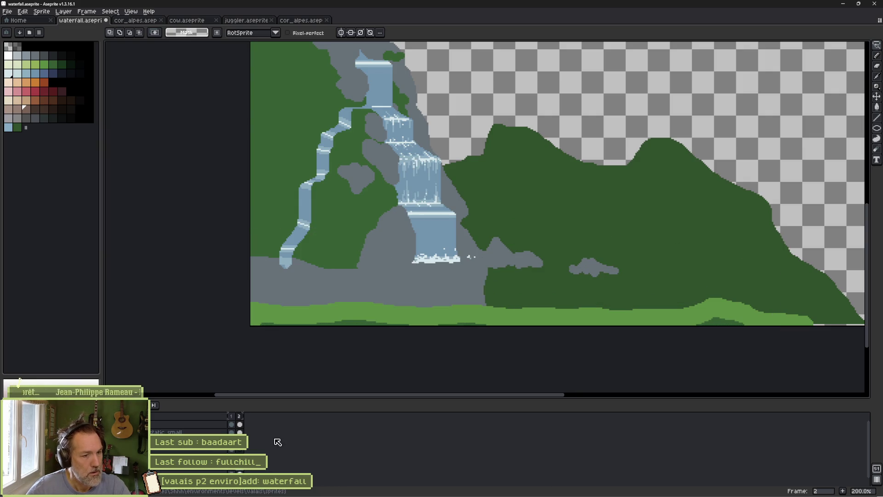
pyautogui.click(231, 469)
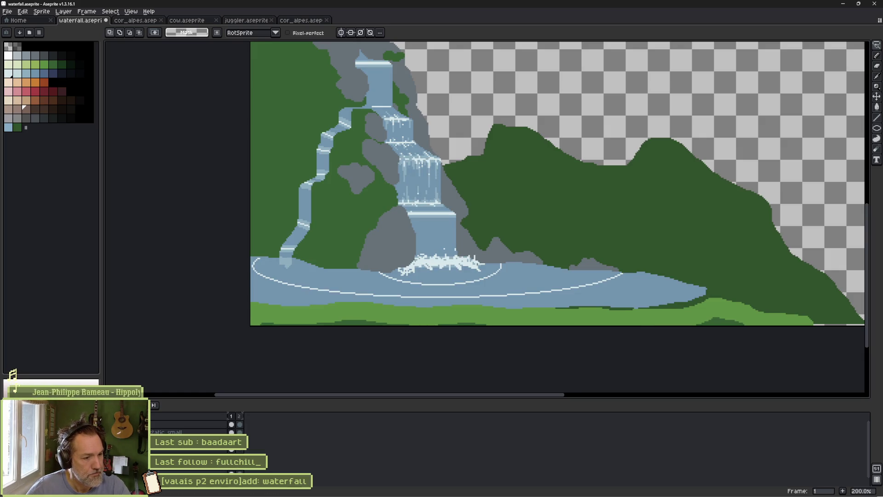
pyautogui.hotkey('ctrl', 's')
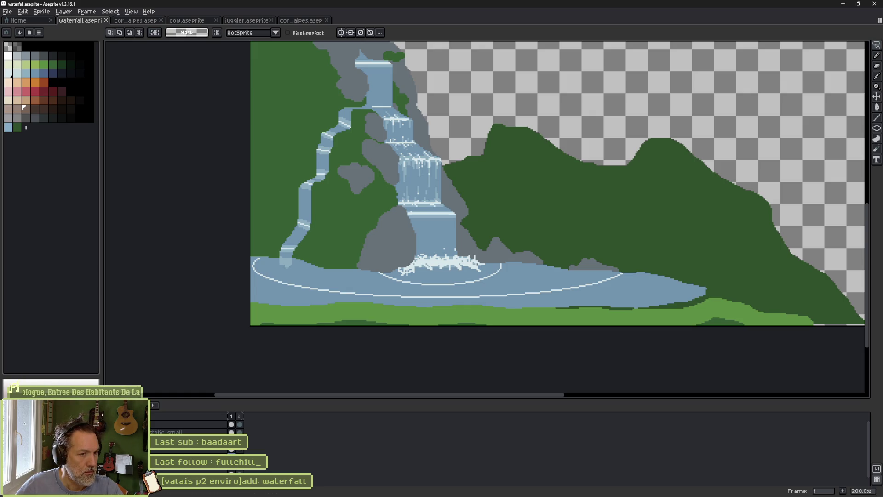
# Undo the white ripple lines and preview the ripples across the animation frames
pyautogui.hotkey('ctrl', 'z')
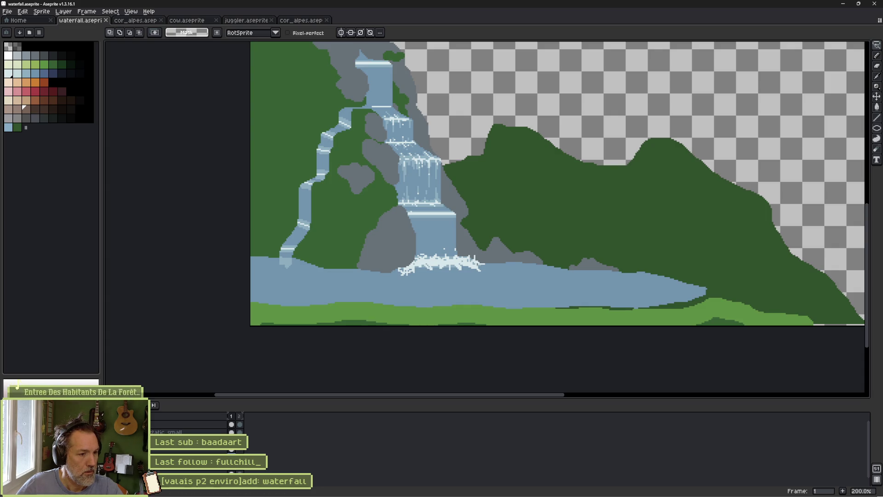
pyautogui.press('Right')
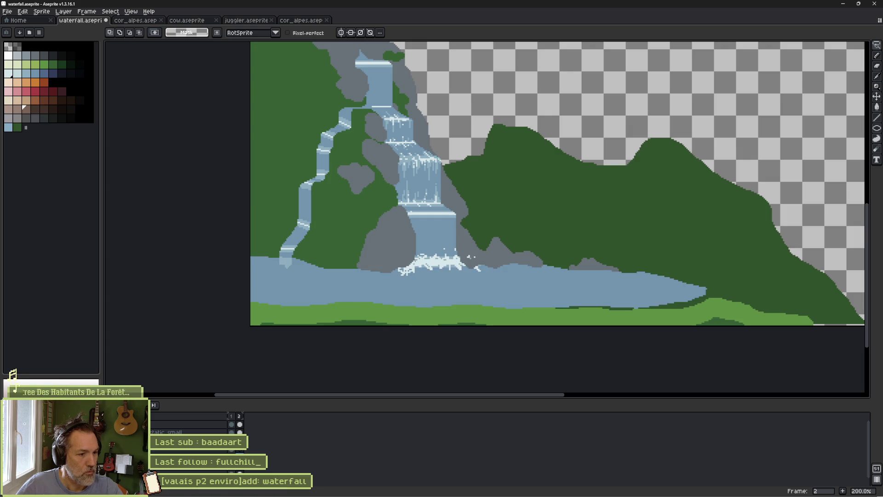
pyautogui.press('Left')
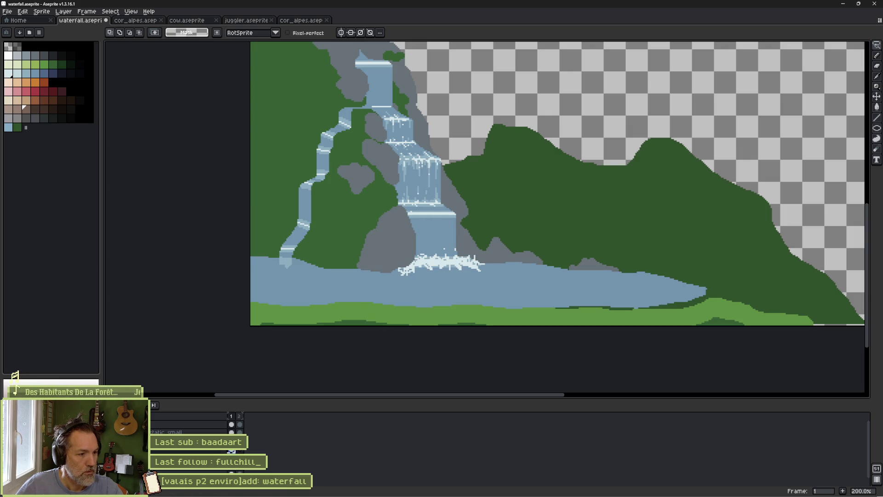
pyautogui.press('Return')
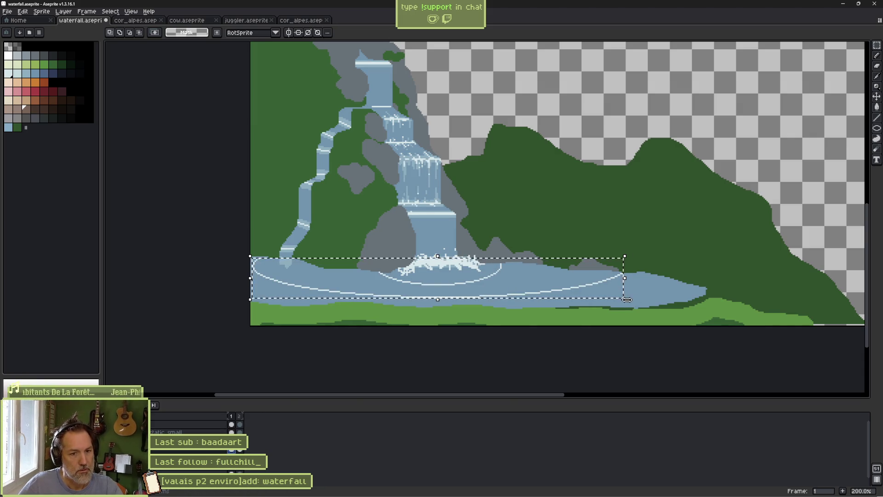
# Scale the pond ripple rings down around their centre and save the waterfall file
pyautogui.click(613, 300)
pyautogui.moveTo(612, 300)
pyautogui.mouseDown()
pyautogui.moveTo(558, 286)
pyautogui.moveTo(571, 286)
pyautogui.mouseUp()
pyautogui.press('Return')
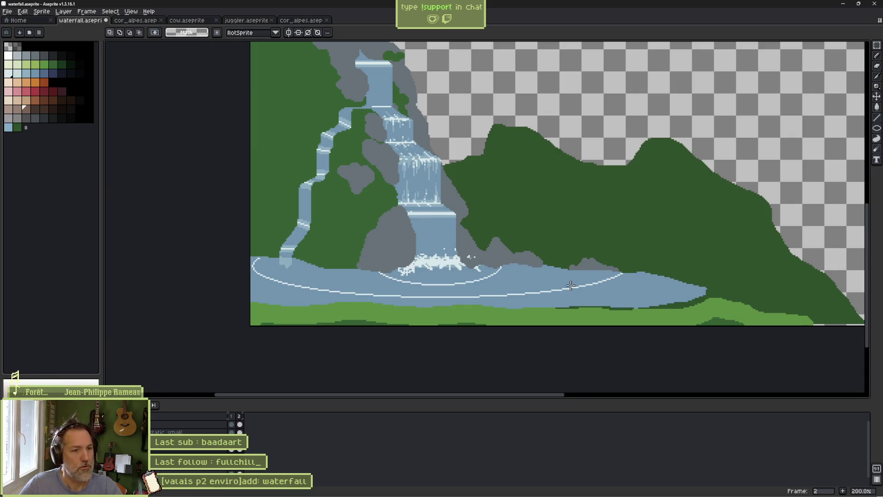
pyautogui.hotkey('ctrl', 's')
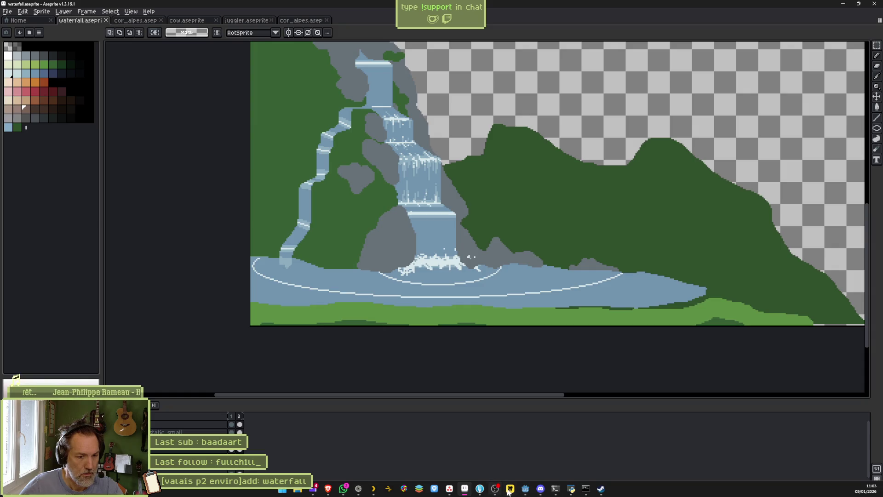
pyautogui.click(509, 490)
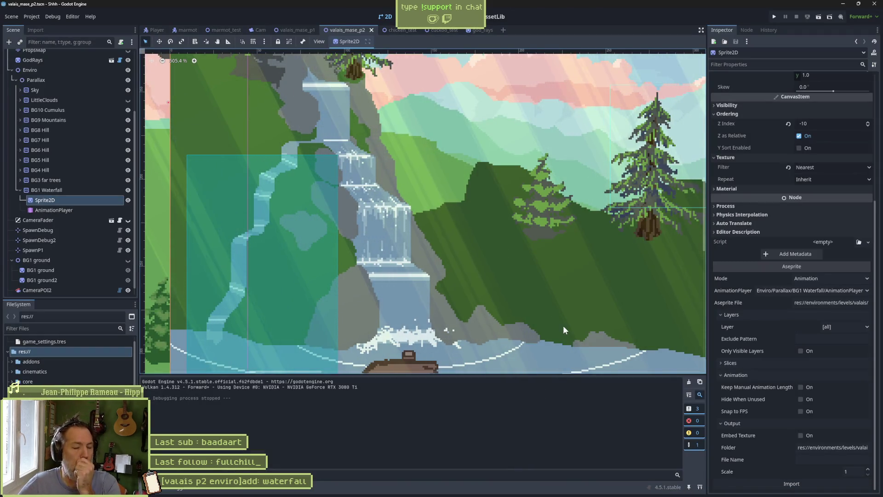
# Reimport the updated waterfall sprite and test-run the level with F6, then stop it
pyautogui.click(791, 484)
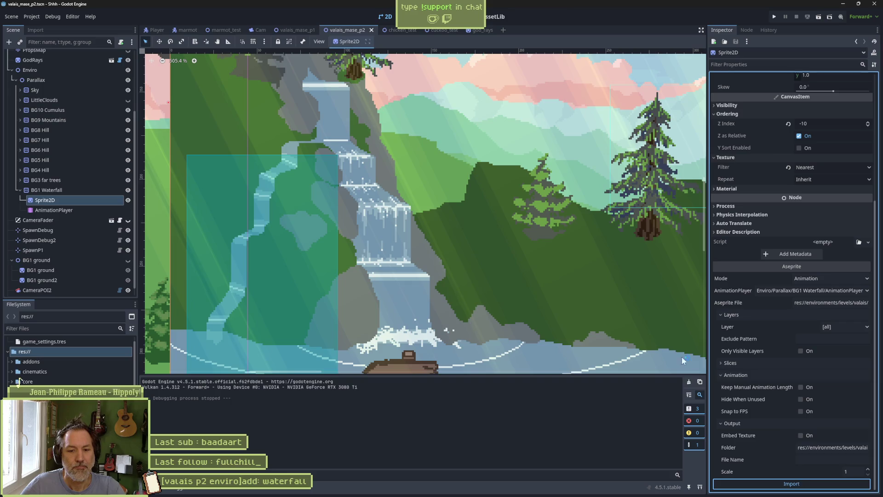
pyautogui.press('F6')
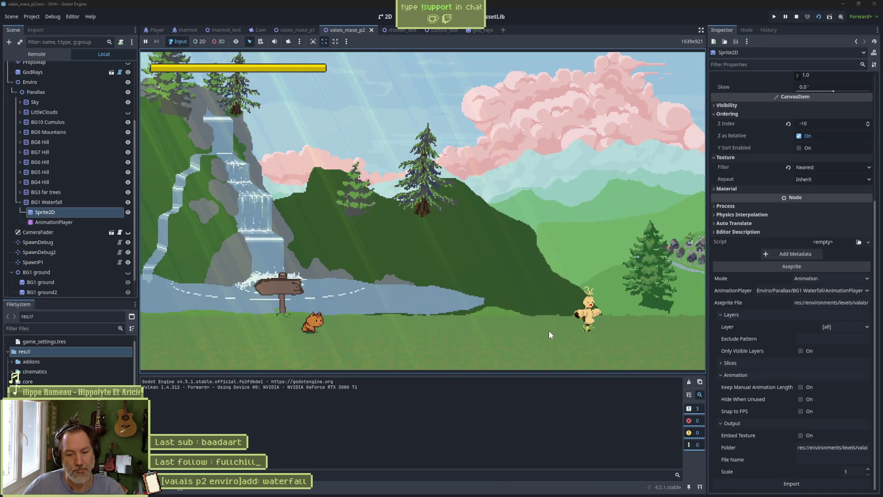
pyautogui.press('F8')
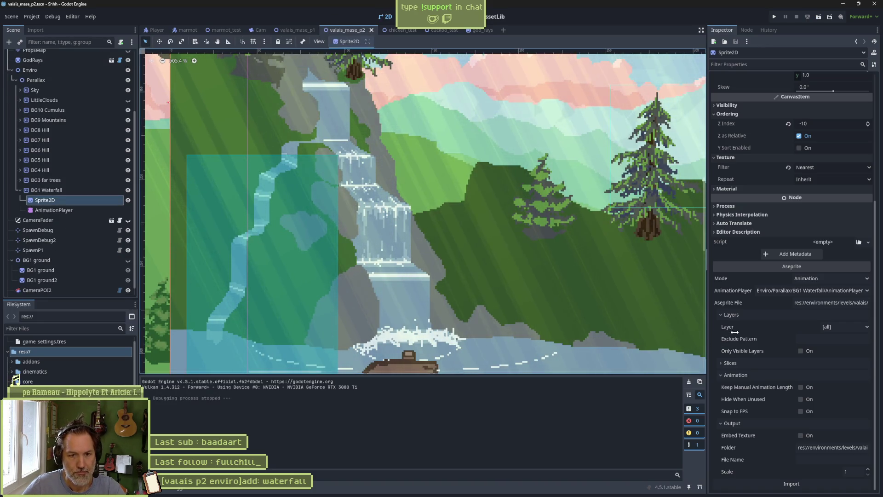
# Inspect the waterfall in the level's 2D view, then return to Aseprite
pyautogui.click(705, 331)
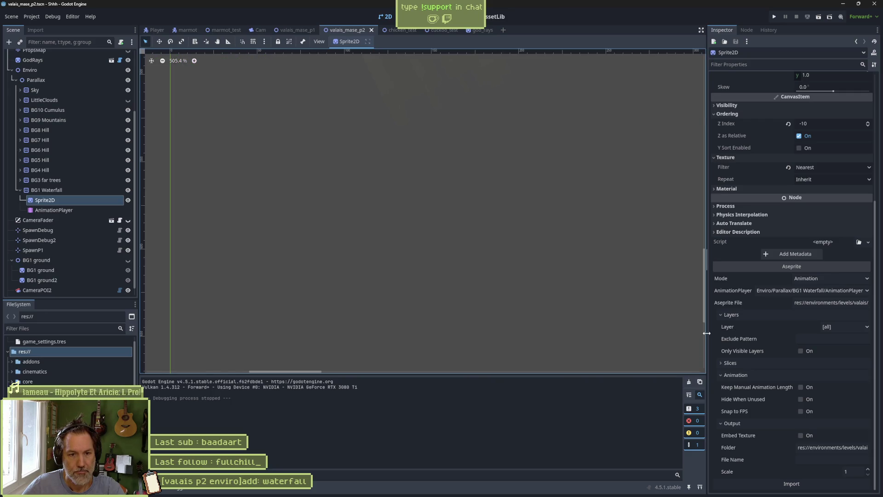
pyautogui.click(705, 179)
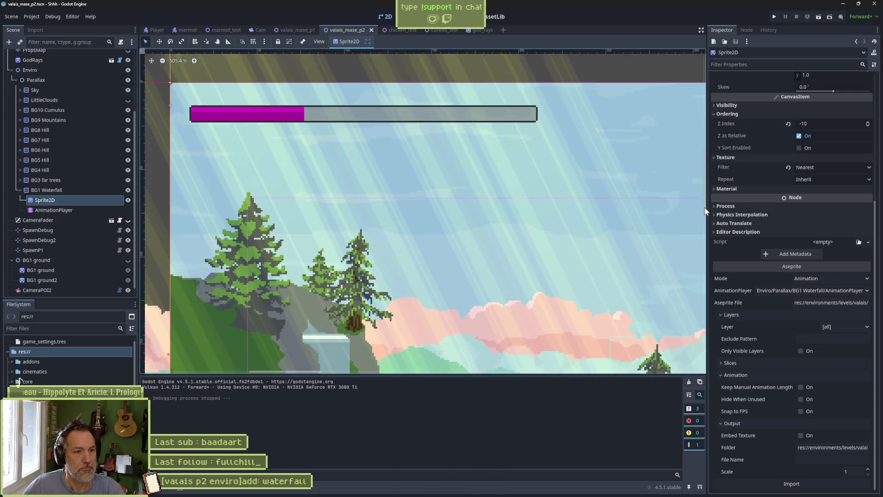
pyautogui.scroll(-5, 705, 216)
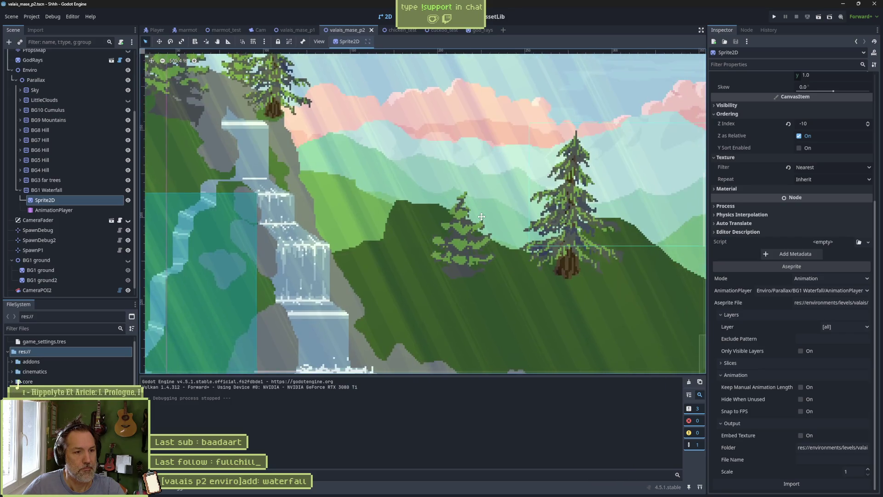
pyautogui.scroll(-5, 482, 216)
pyautogui.scroll(-2, 476, 160)
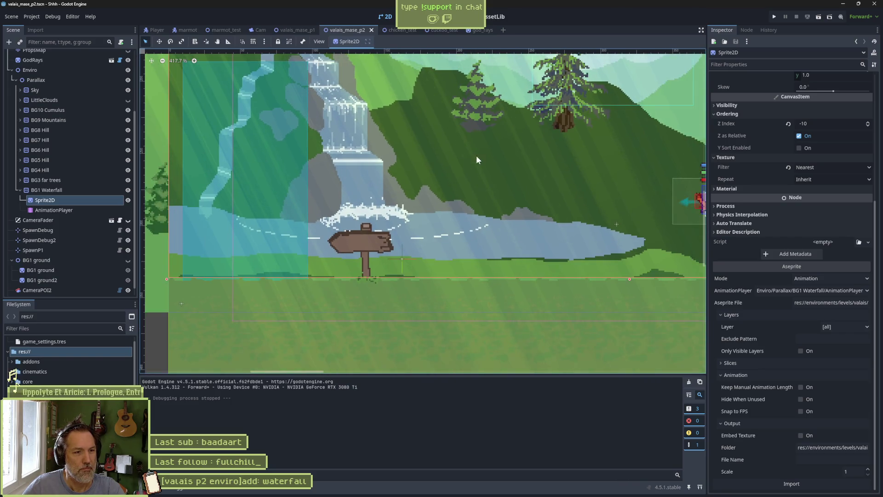
pyautogui.scroll(3, 394, 235)
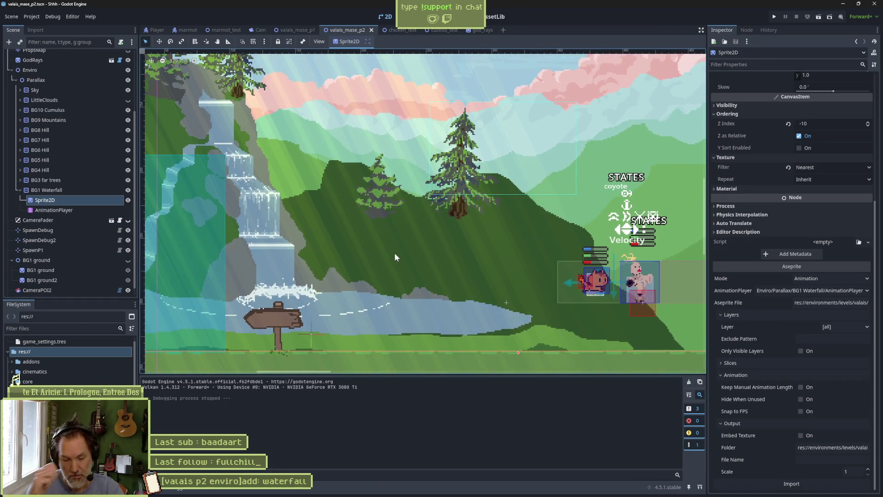
pyautogui.hotkey('alt', 'Tab')
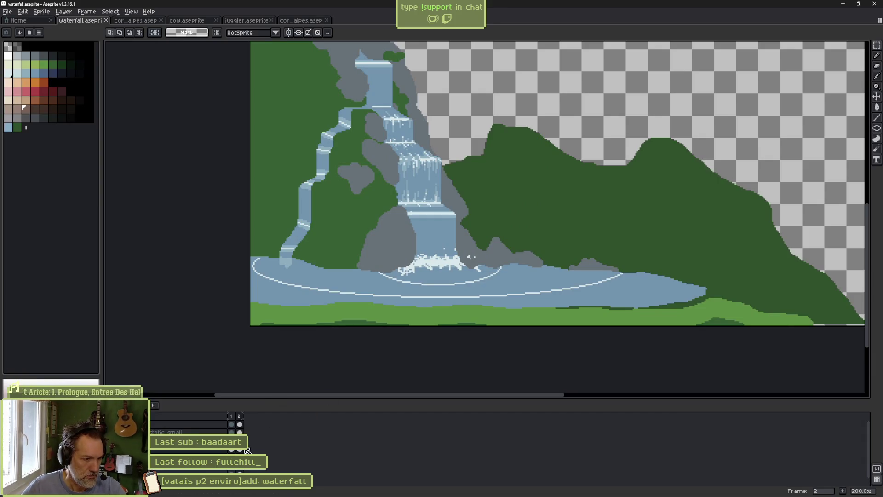
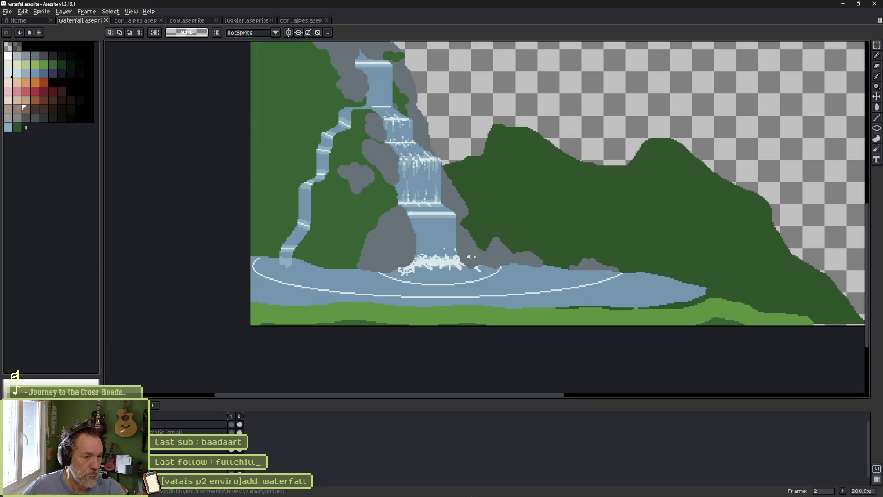
# Bring the browser up from the taskbar over the Aseprite waterfall drawing
pyautogui.moveTo(490, 493)
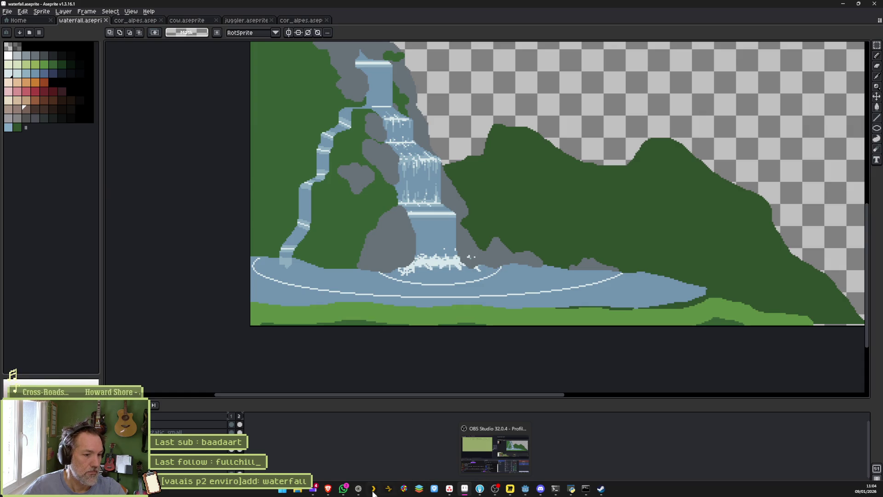
pyautogui.click(358, 489)
# In the Perplexity conversation, ask 'temps developmenet castn chill game' to get the roughly four-year estimate
pyautogui.moveTo(9, 107)
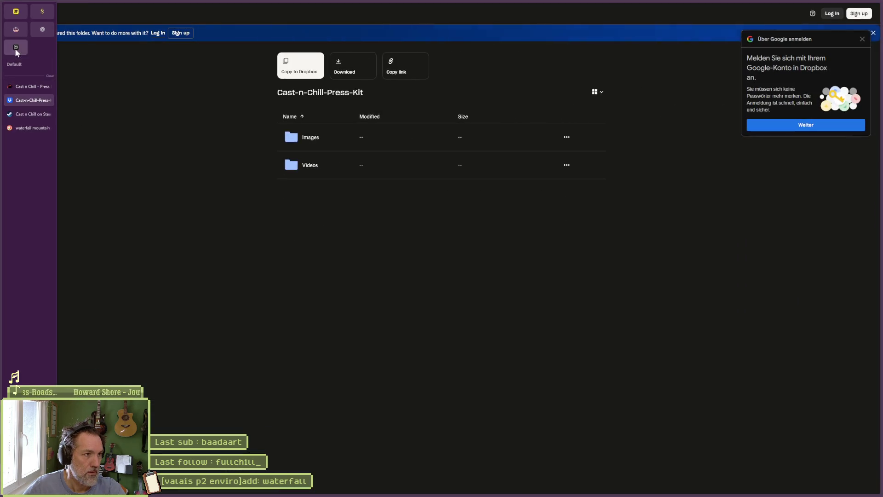
pyautogui.click(27, 64)
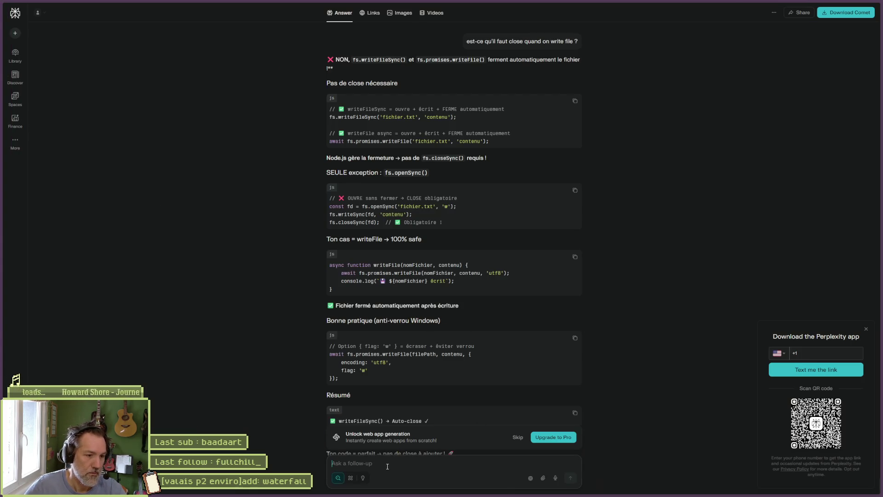
pyautogui.write('temps developm')
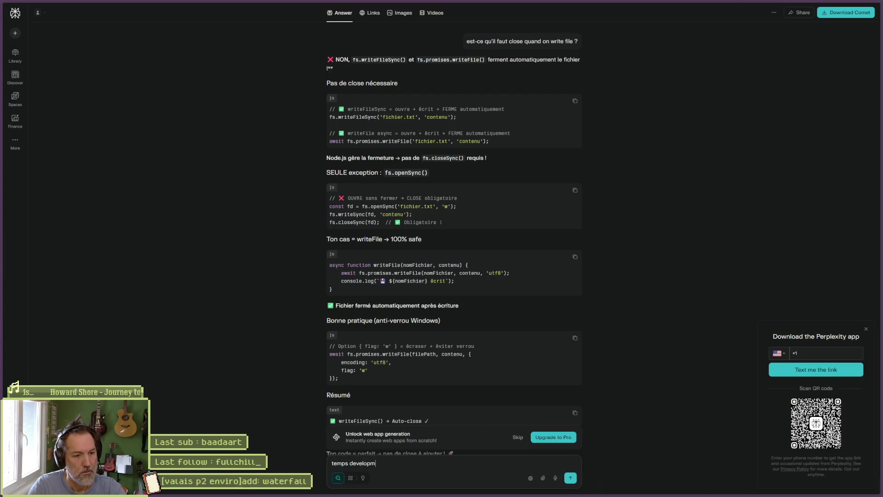
pyautogui.write('enet cast')
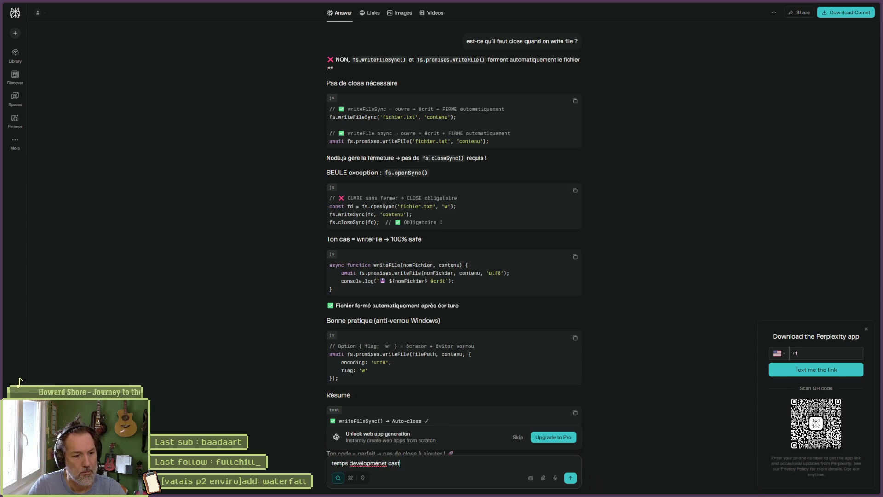
pyautogui.write('n chill game')
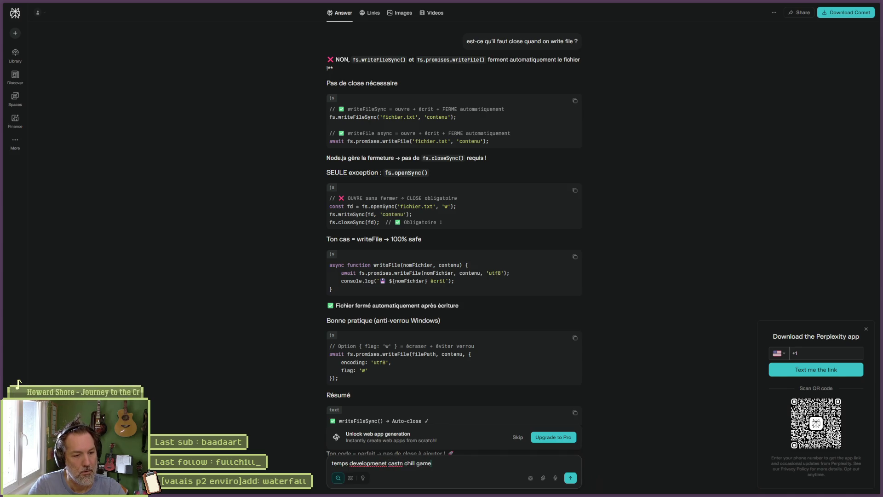
pyautogui.press('Return')
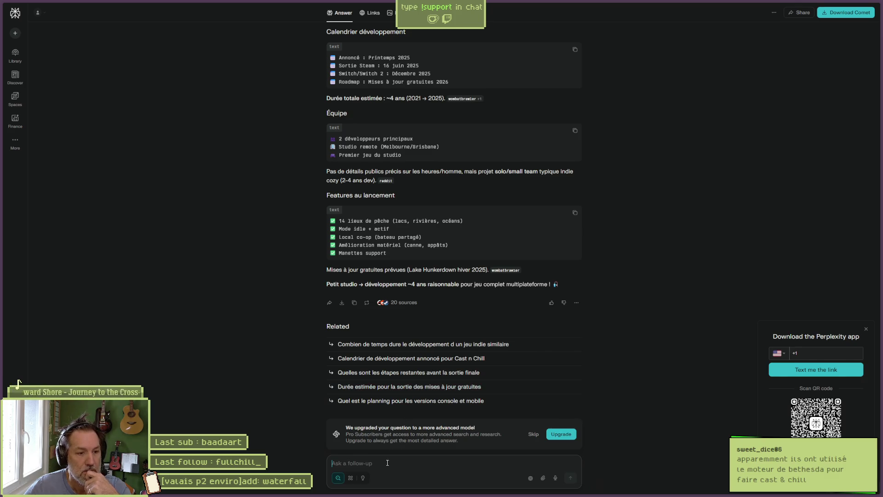
# Ask Perplexity 'quel moteur de jeu' and learn that Cast 'n Chill uses Unity
pyautogui.write('quel')
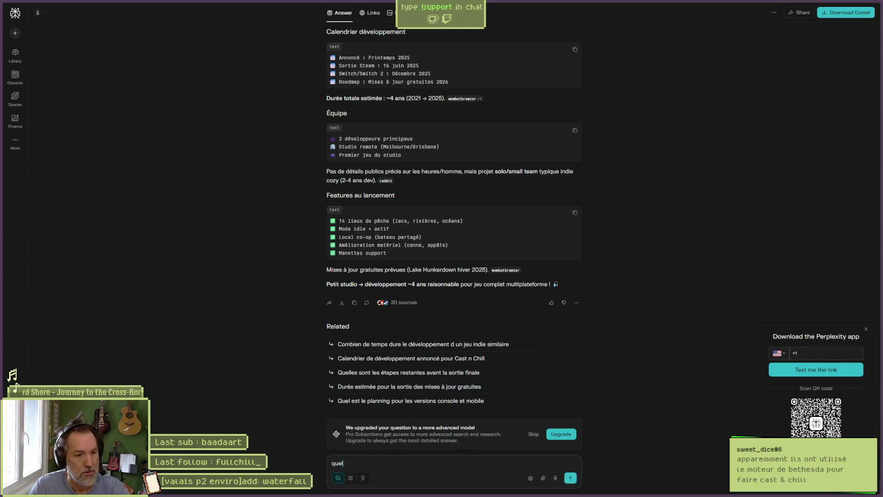
pyautogui.write(' moteur de jeu')
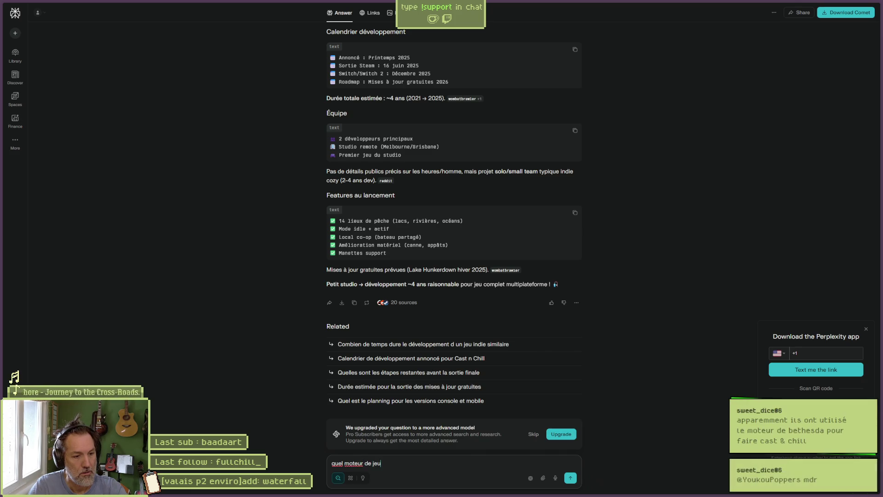
pyautogui.press('Return')
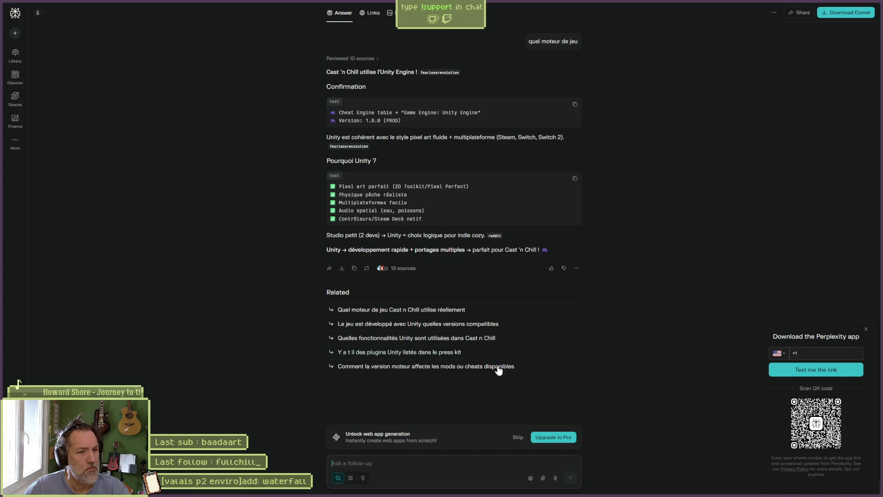
# Ask whether the developers officially communicated their engine; the answer says they never did
pyautogui.write('ils')
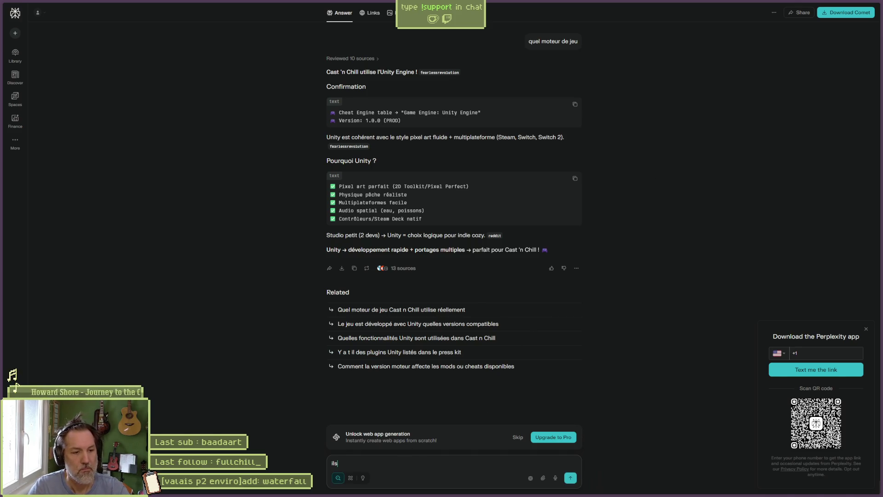
pyautogui.write(' ont officiellement communique ')
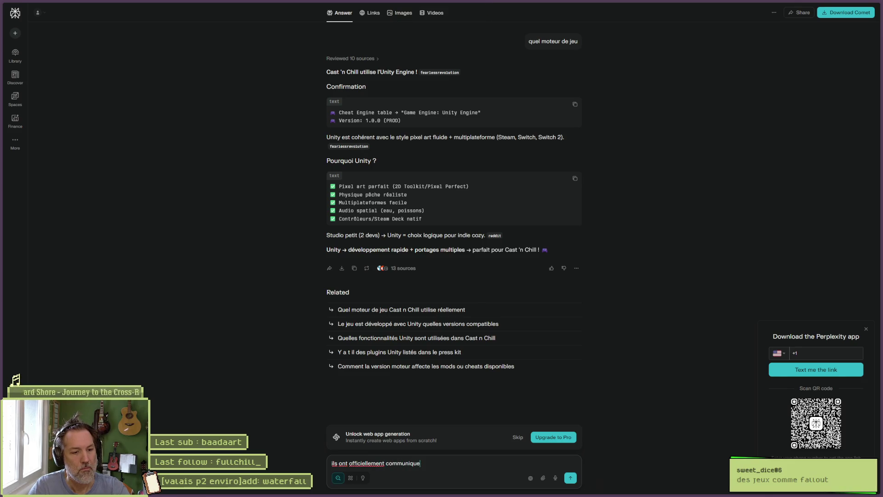
pyautogui.write('sur quel moteur')
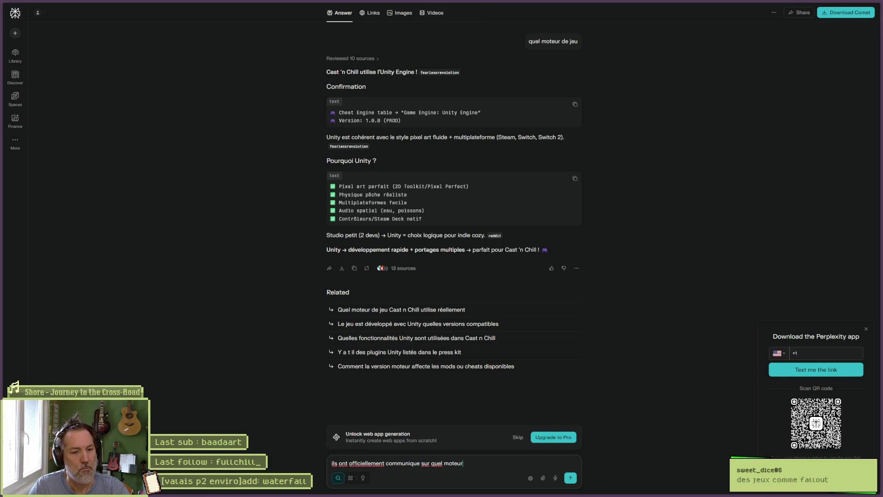
pyautogui.write(' ils ont utilises ')
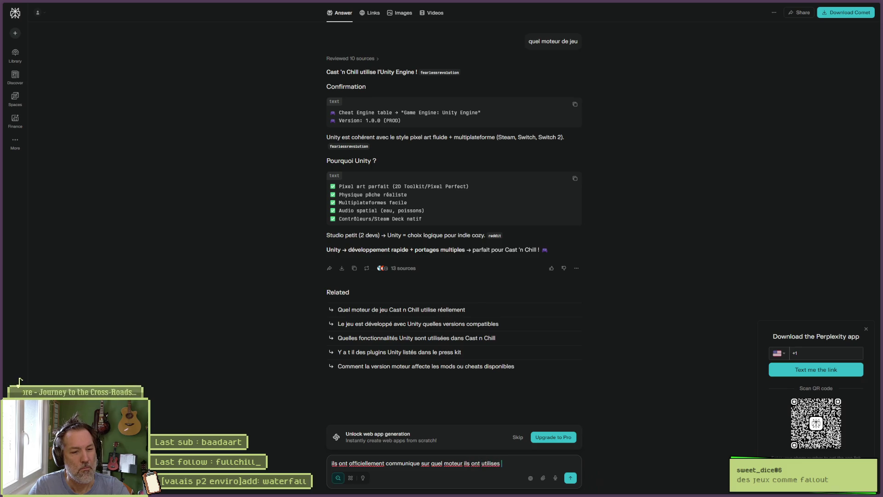
pyautogui.write('?')
pyautogui.press('Return')
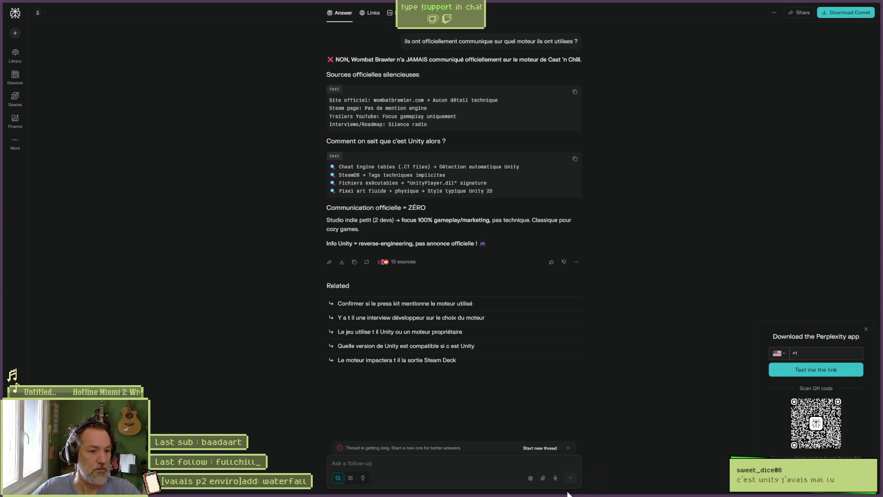
# Reread the earlier Unity engine answer, then minimize the browser to show waterfall.aseprite
pyautogui.moveTo(494, 493)
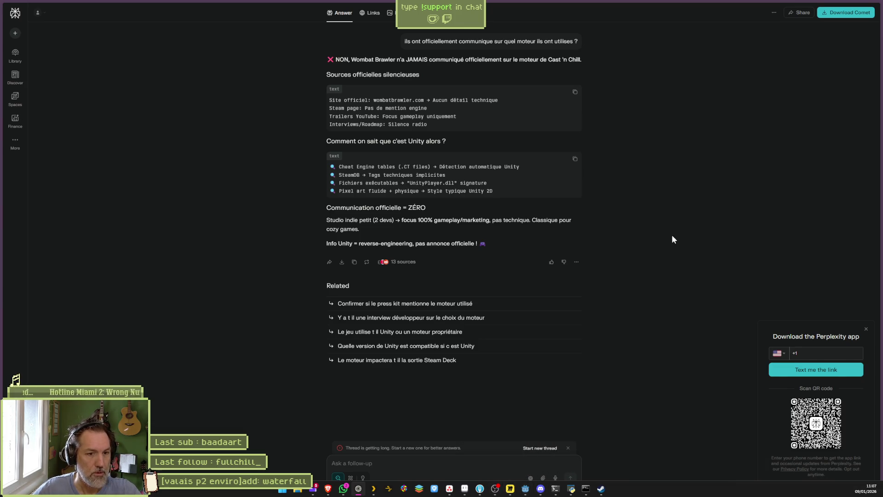
pyautogui.scroll(4, 667, 237)
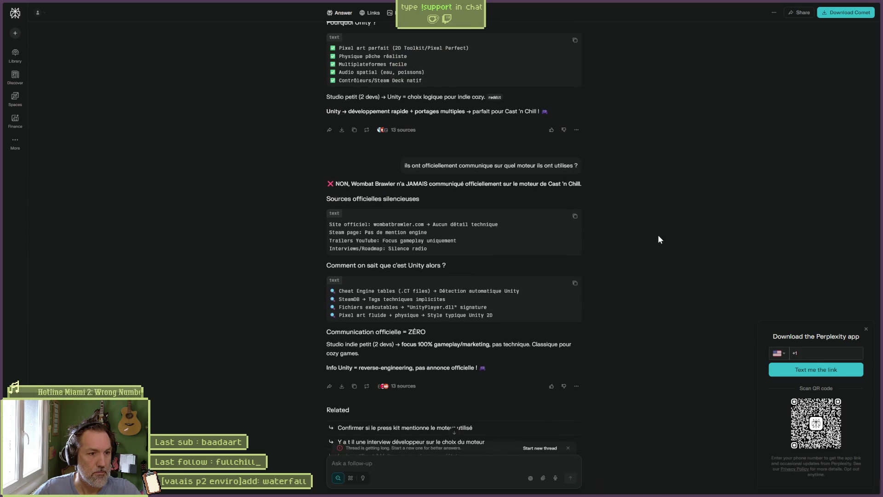
pyautogui.scroll(-2, 659, 235)
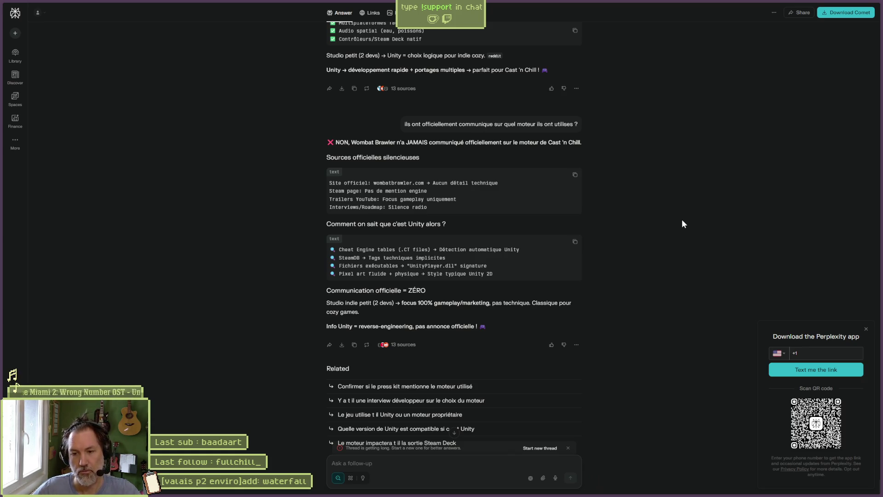
pyautogui.scroll(5, 662, 217)
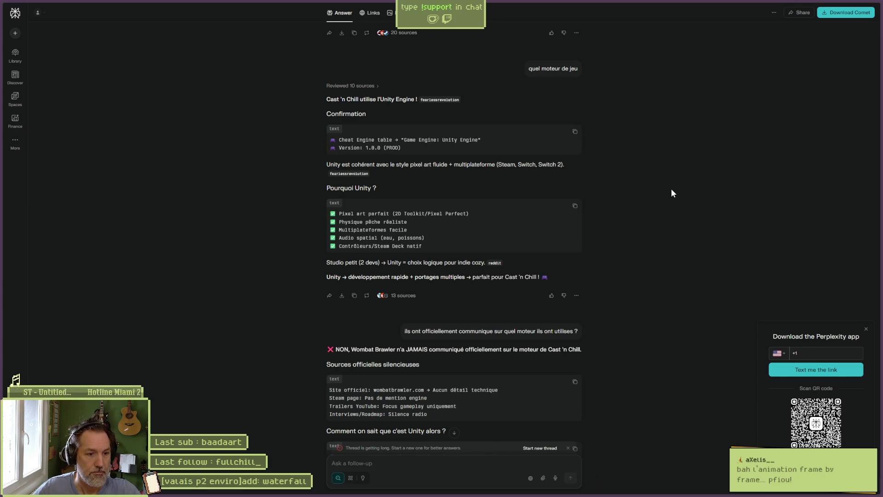
pyautogui.click(837, 5)
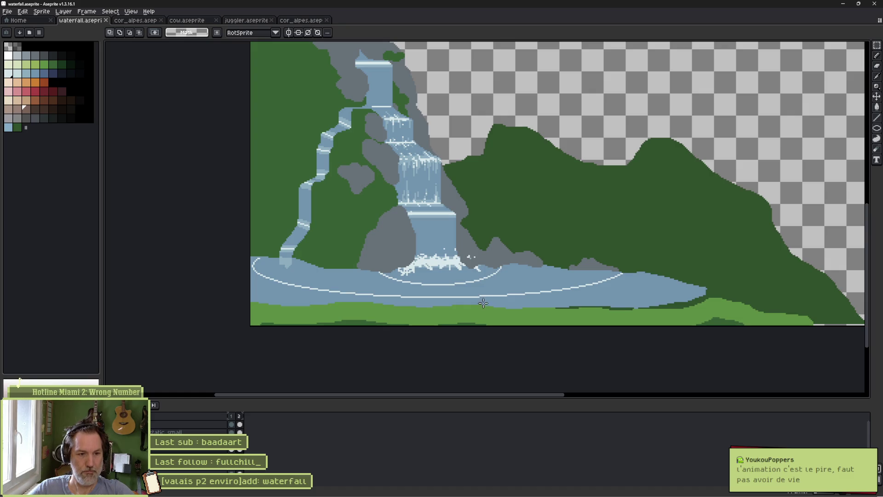
# Pick dark green and Paint Bucket the light-green grass strip along the bottom
pyautogui.press('w')
pyautogui.press('b')
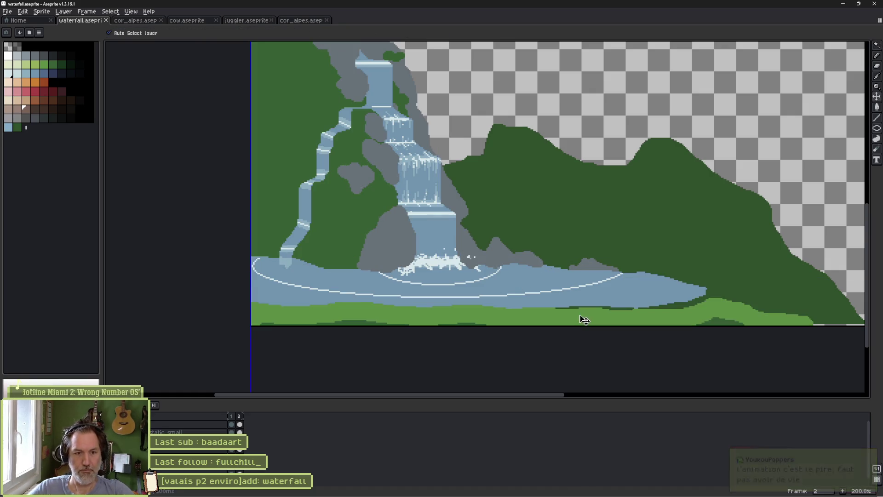
pyautogui.keyDown('alt'); pyautogui.click(365, 230); pyautogui.keyUp('alt')
pyautogui.press('g')
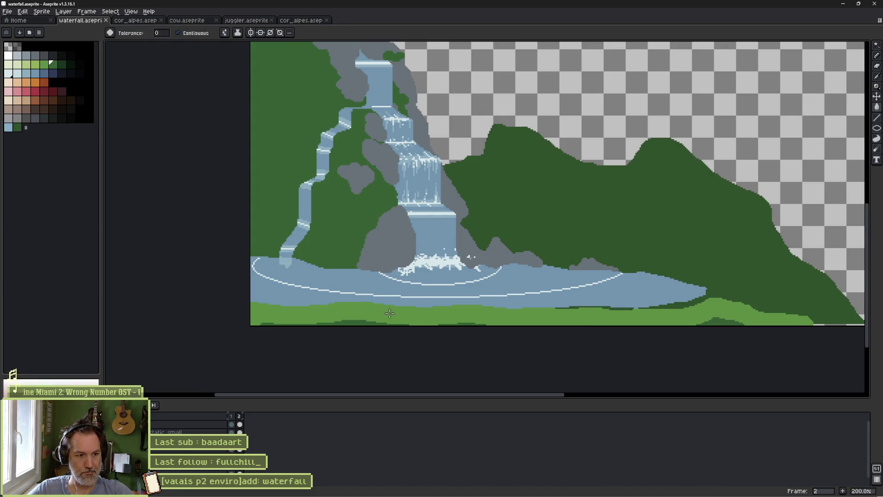
pyautogui.click(393, 313)
# Save the waterfall file with Ctrl+S
pyautogui.press('v')
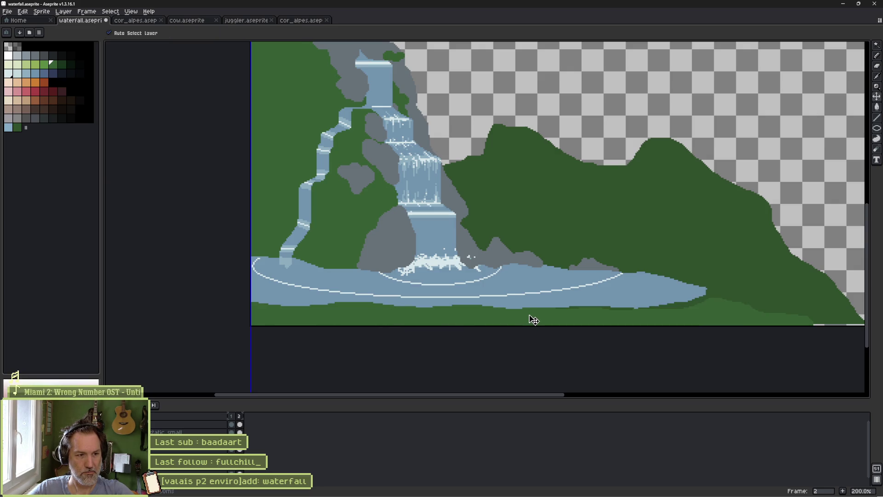
pyautogui.hotkey('ctrl', 's')
pyautogui.press('g')
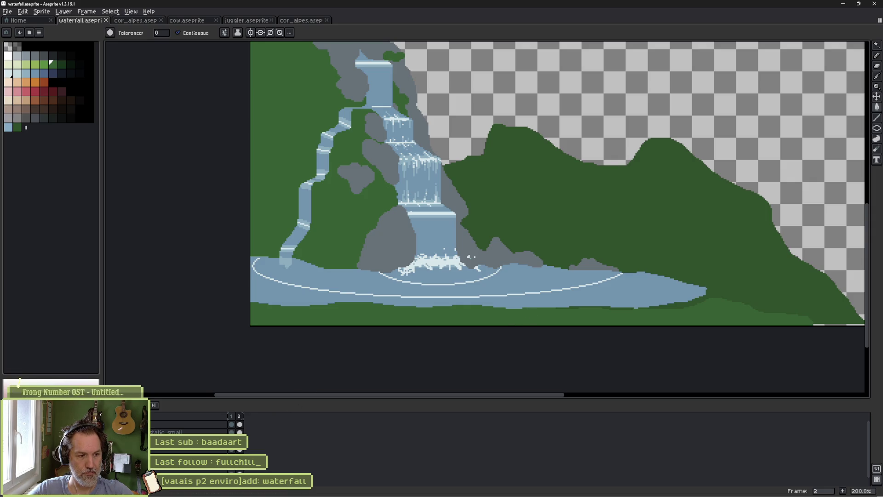
# Toggle between frames 1 and 2, ending on the frame without pool ripples
pyautogui.click(231, 452)
pyautogui.click(240, 452)
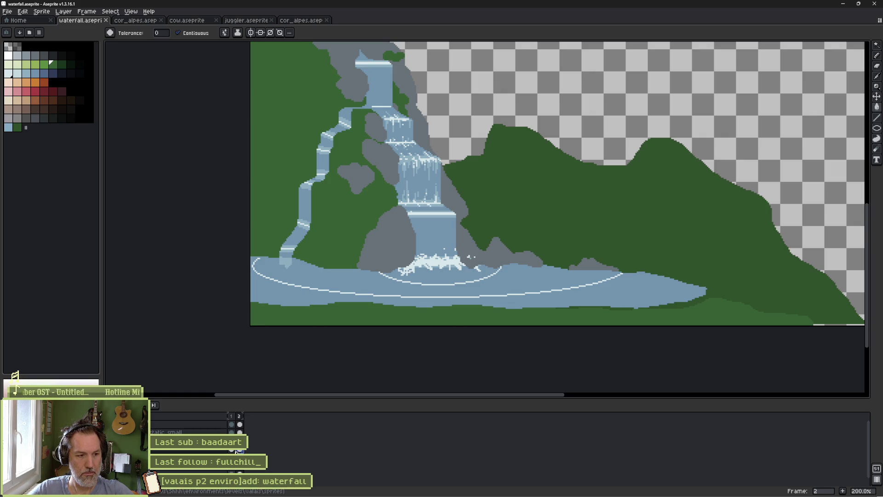
pyautogui.click(231, 453)
pyautogui.click(239, 452)
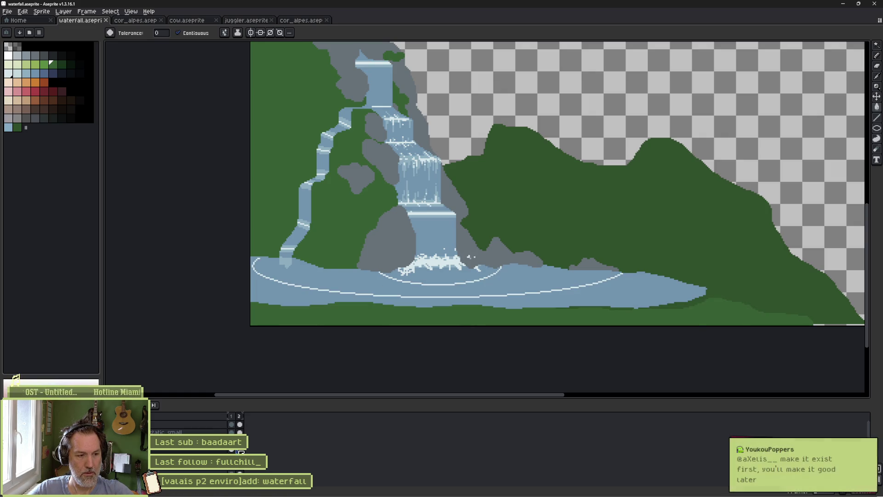
pyautogui.click(232, 452)
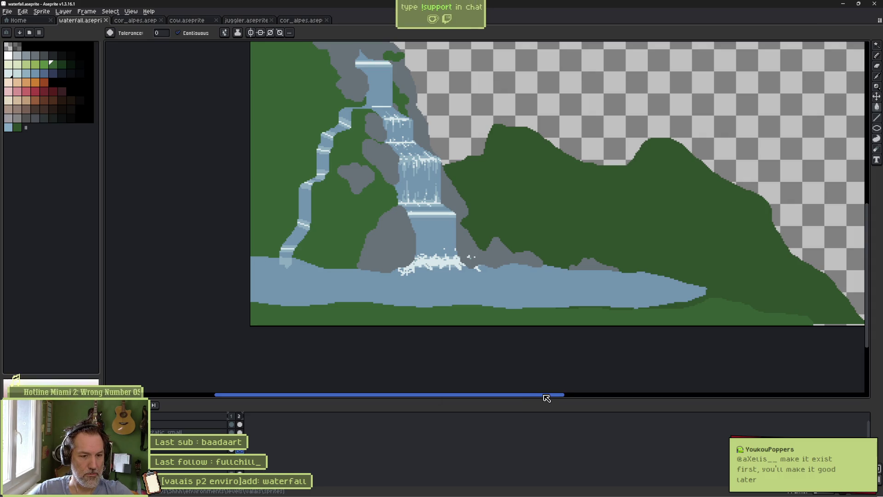
pyautogui.moveTo(546, 398)
pyautogui.mouseDown()
pyautogui.moveTo(623, 409)
pyautogui.moveTo(591, 409)
pyautogui.mouseUp()
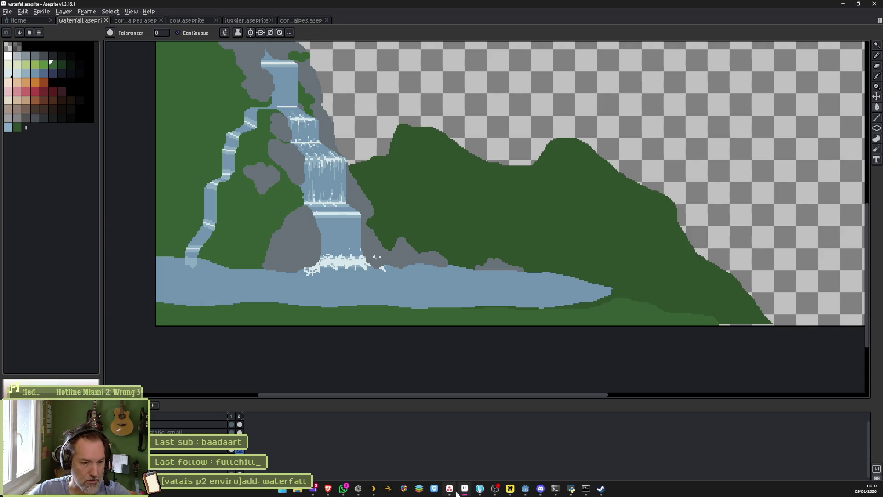
pyautogui.click(450, 490)
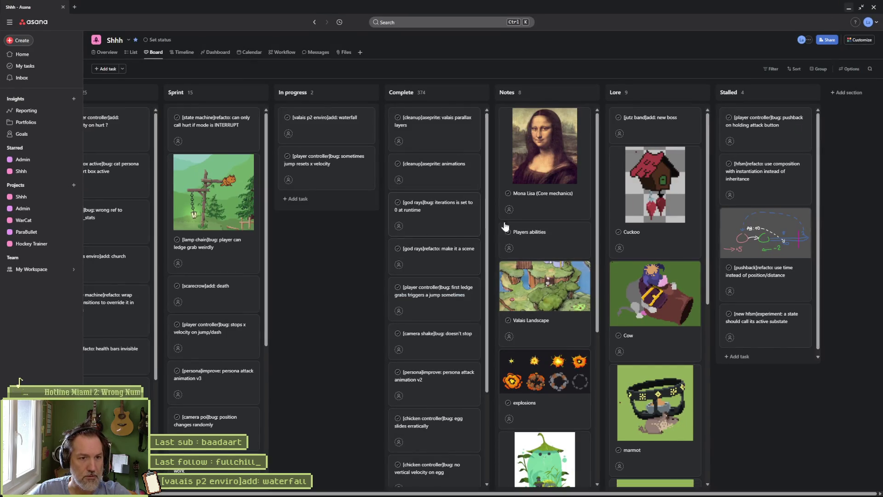
# Read the Mona Lisa (Core mechanics) card's animation bullets, then minimize the browser
pyautogui.click(543, 147)
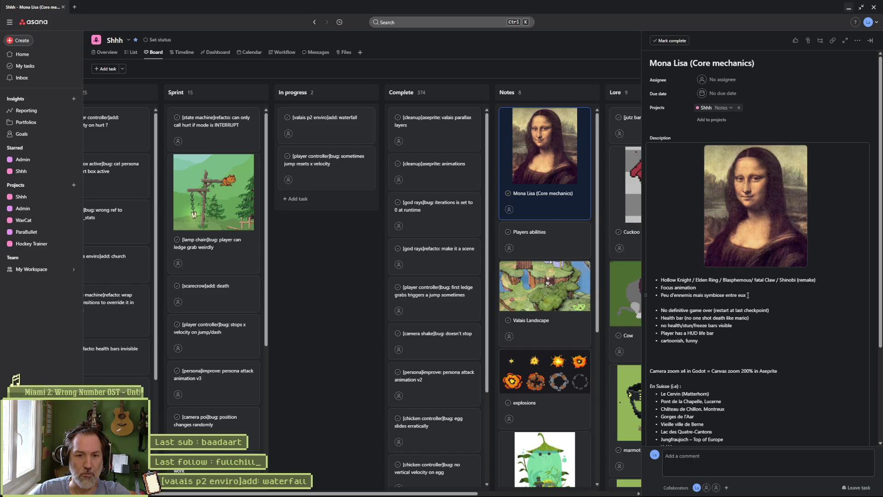
pyautogui.moveTo(749, 296); pyautogui.dragTo(662, 286)
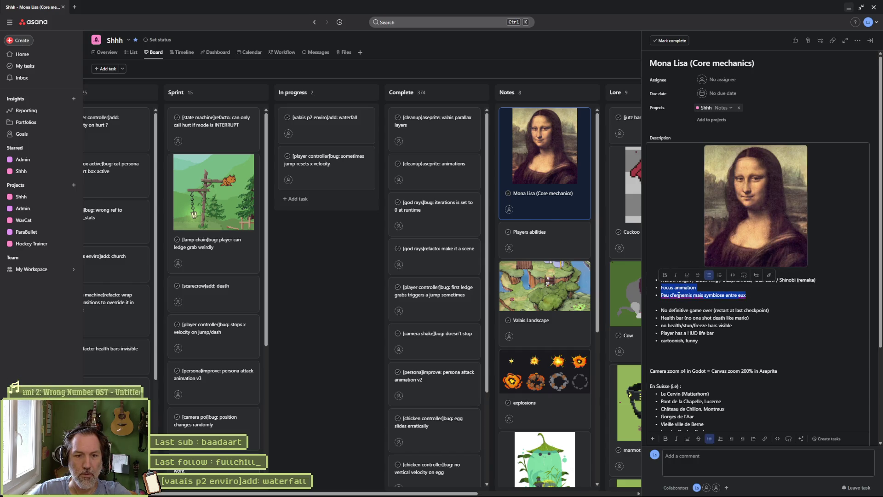
pyautogui.click(679, 295)
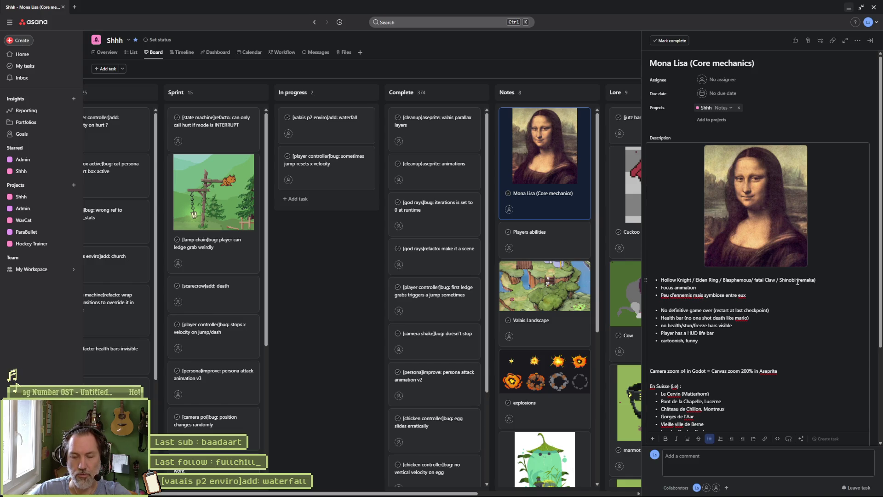
pyautogui.moveTo(699, 289); pyautogui.dragTo(660, 286)
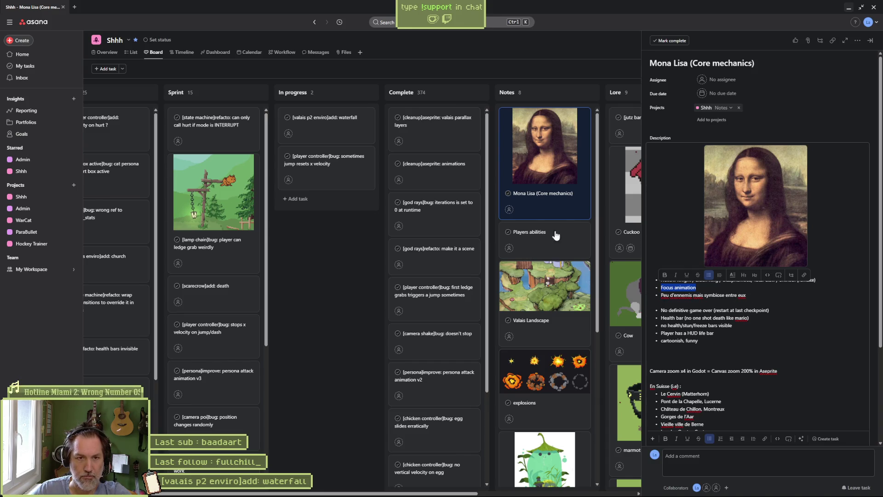
pyautogui.click(849, 8)
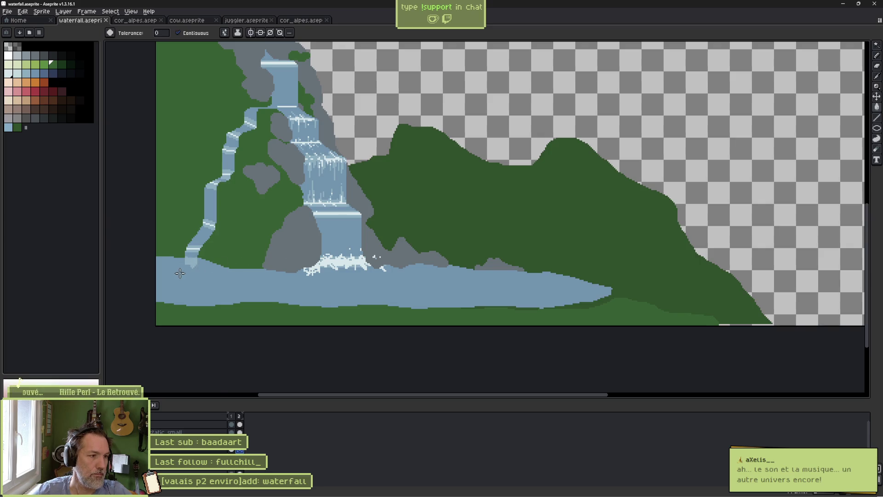
# With the Pencil, sample the lightest blue and dab splash pixels around the left stream's base
pyautogui.scroll(3, 187, 266)
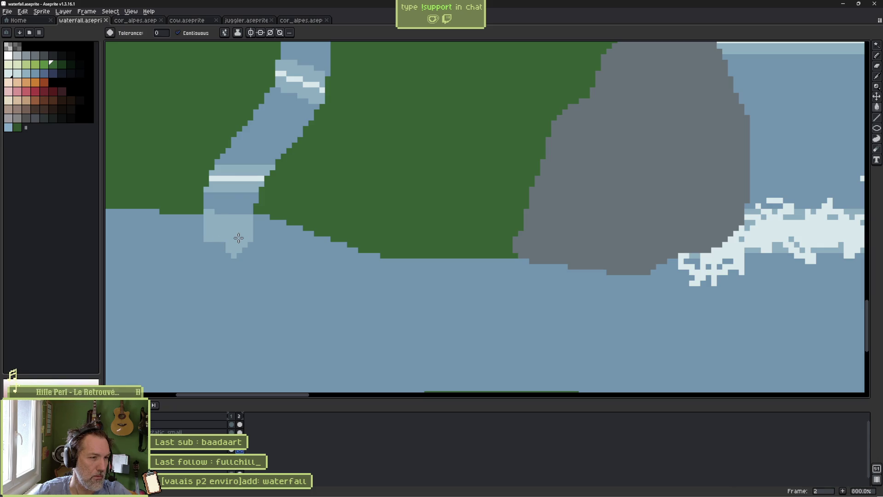
pyautogui.press('b')
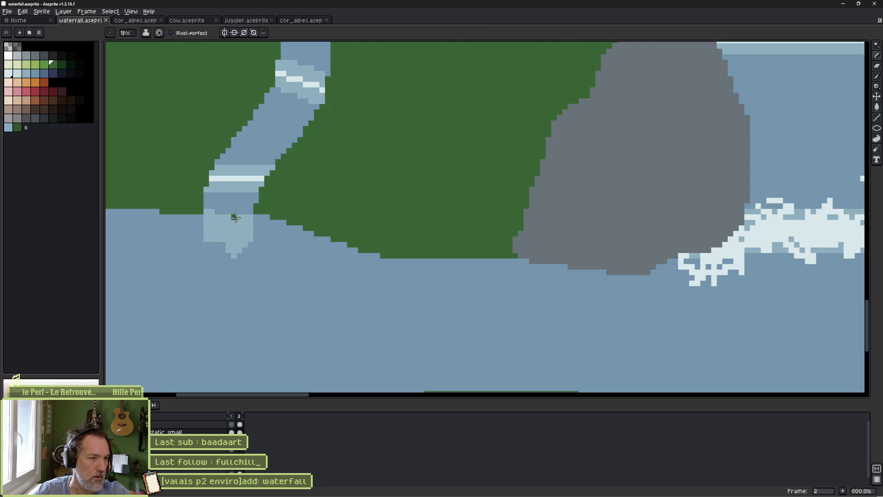
pyautogui.keyDown('alt'); pyautogui.click(239, 218); pyautogui.keyUp('alt')
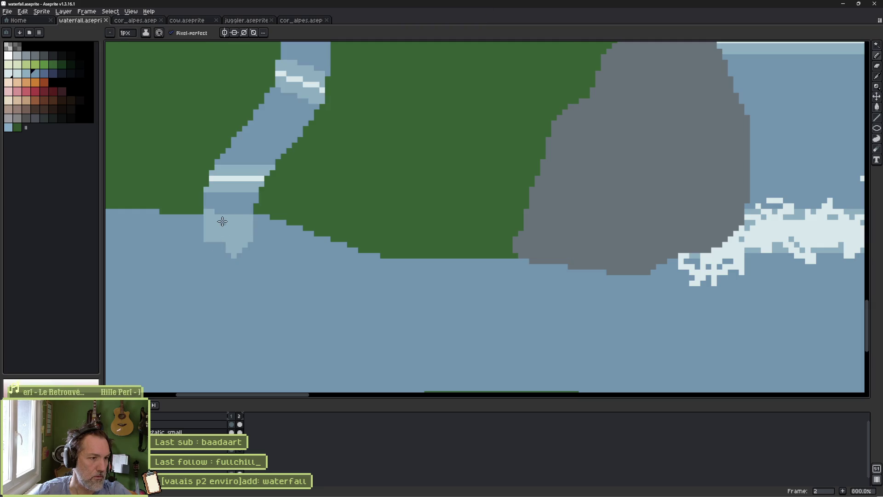
pyautogui.keyDown('alt'); pyautogui.click(225, 219); pyautogui.keyUp('alt')
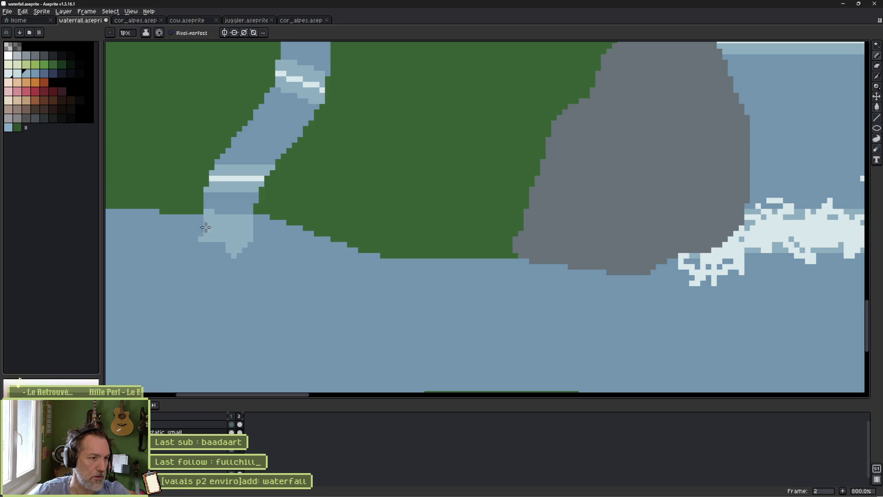
pyautogui.moveTo(198, 226)
pyautogui.mouseDown()
pyautogui.moveTo(178, 245)
pyautogui.moveTo(172, 267)
pyautogui.moveTo(214, 274)
pyautogui.mouseUp()
pyautogui.moveTo(226, 252)
pyautogui.mouseDown()
pyautogui.moveTo(235, 273)
pyautogui.moveTo(263, 248)
pyautogui.moveTo(282, 255)
pyautogui.moveTo(258, 269)
pyautogui.mouseUp()
pyautogui.moveTo(177, 228)
pyautogui.mouseDown()
pyautogui.moveTo(134, 243)
pyautogui.moveTo(136, 253)
pyautogui.mouseUp()
pyautogui.scroll(-2, 470, 272)
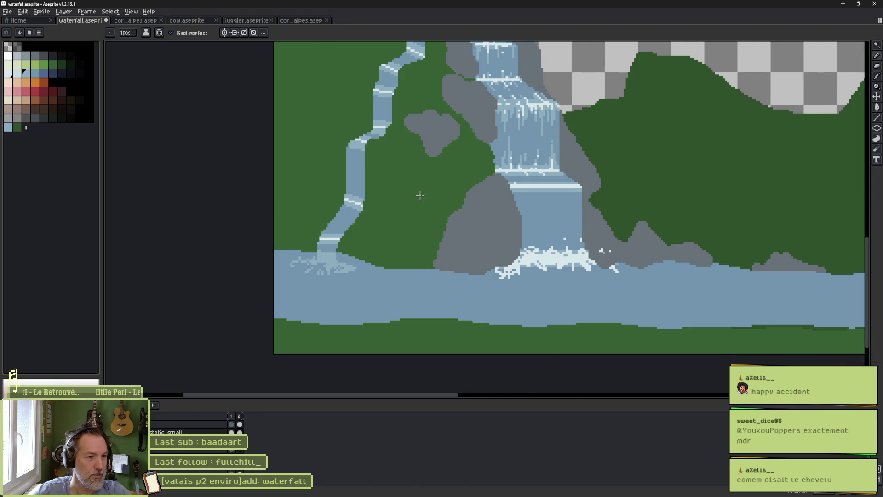
pyautogui.scroll(-2, 420, 194)
pyautogui.scroll(1, 410, 211)
pyautogui.moveTo(410, 211); pyautogui.dragTo(372, 264)
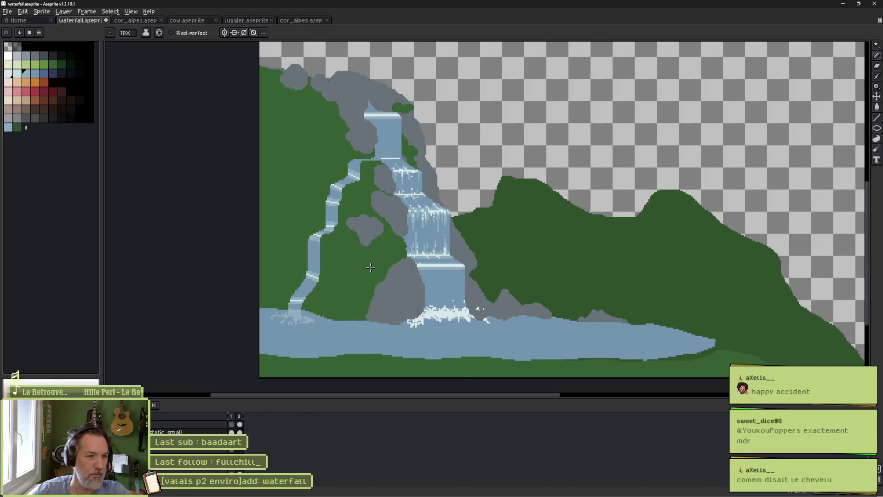